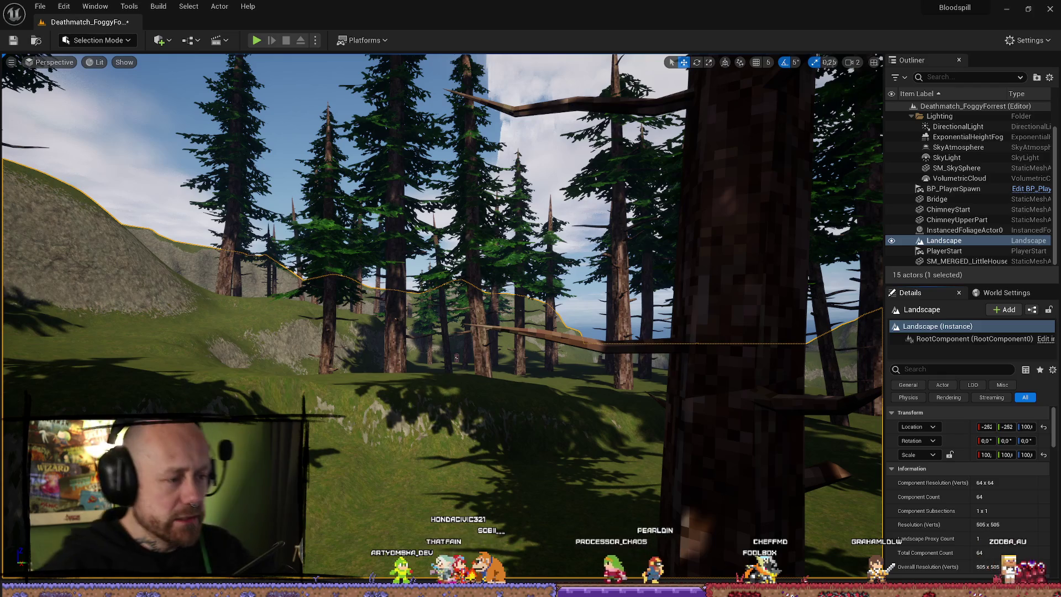
Step: Fly the camera over the forest hills and switch the editor to Landscape mode
{"action": "key", "text": "w"}
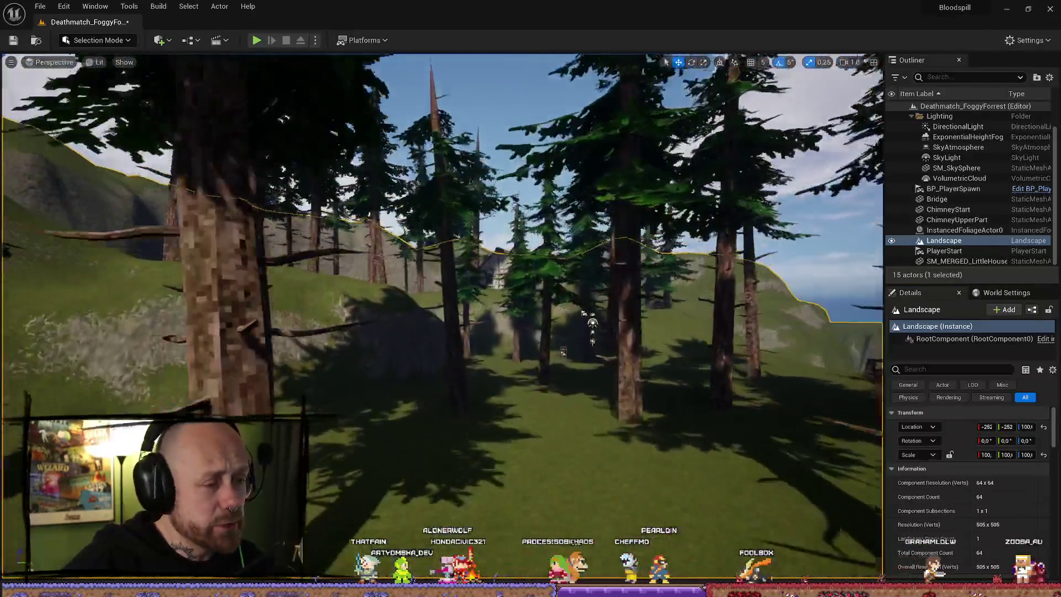
{"action": "mouse_move", "coordinate": [442, 309]}
{"action": "left_mouse_down"}
{"action": "mouse_move", "coordinate": [420, 276]}
{"action": "mouse_move", "coordinate": [404, 199]}
{"action": "left_mouse_up"}
{"action": "mouse_move", "coordinate": [386, 241]}
{"action": "left_mouse_down"}
{"action": "mouse_move", "coordinate": [387, 287]}
{"action": "mouse_move", "coordinate": [386, 240]}
{"action": "left_mouse_up"}
{"action": "left_click", "coordinate": [130, 43]}
{"action": "left_click", "coordinate": [94, 70]}
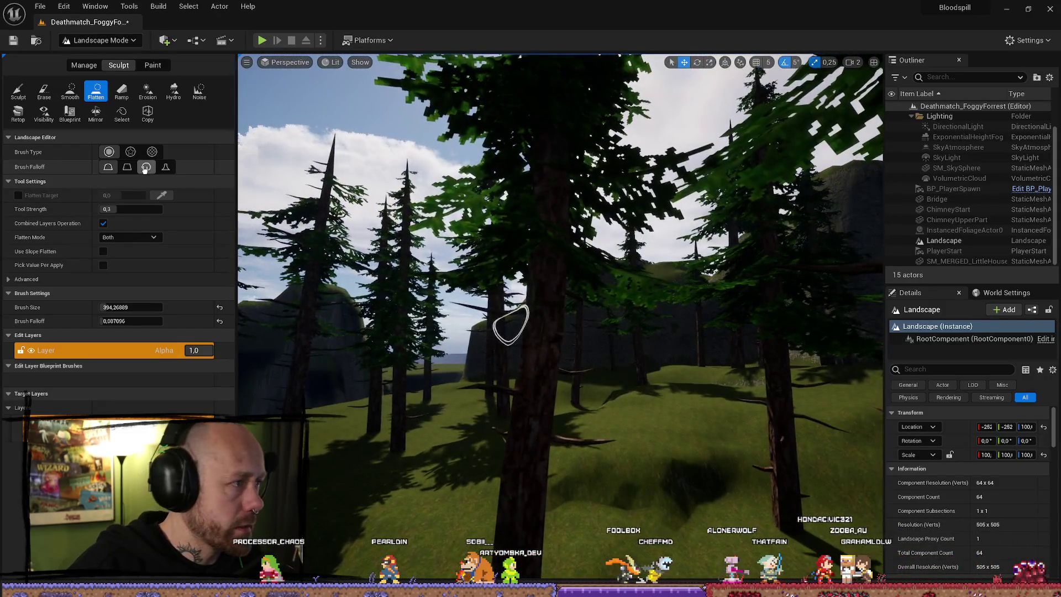
Step: Return to Selection Mode and fly the camera over the forest toward the house
{"action": "left_click", "coordinate": [100, 40]}
{"action": "left_click", "coordinate": [99, 63]}
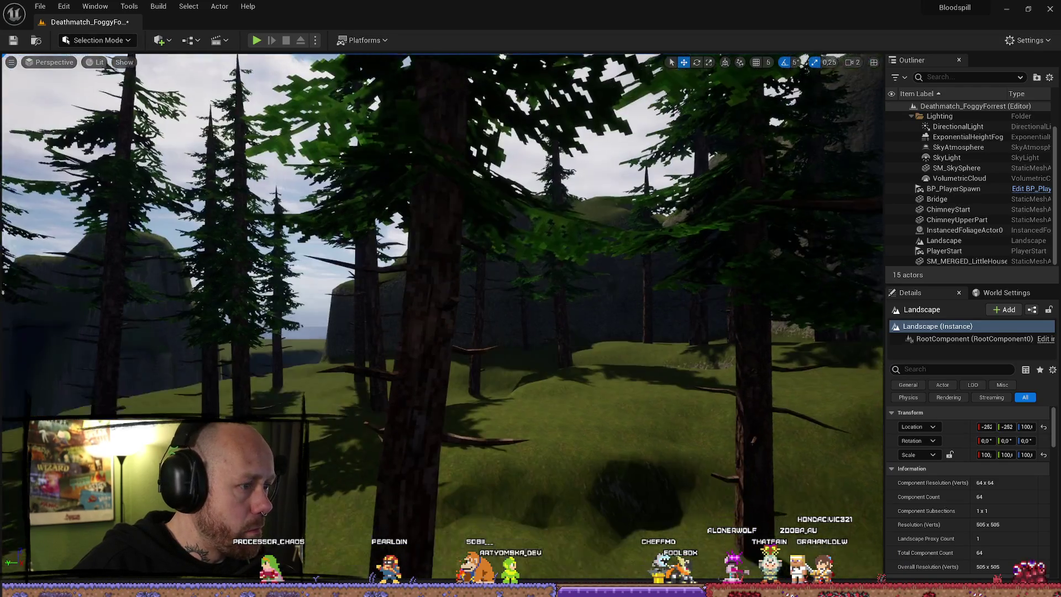
{"action": "key", "text": "w"}
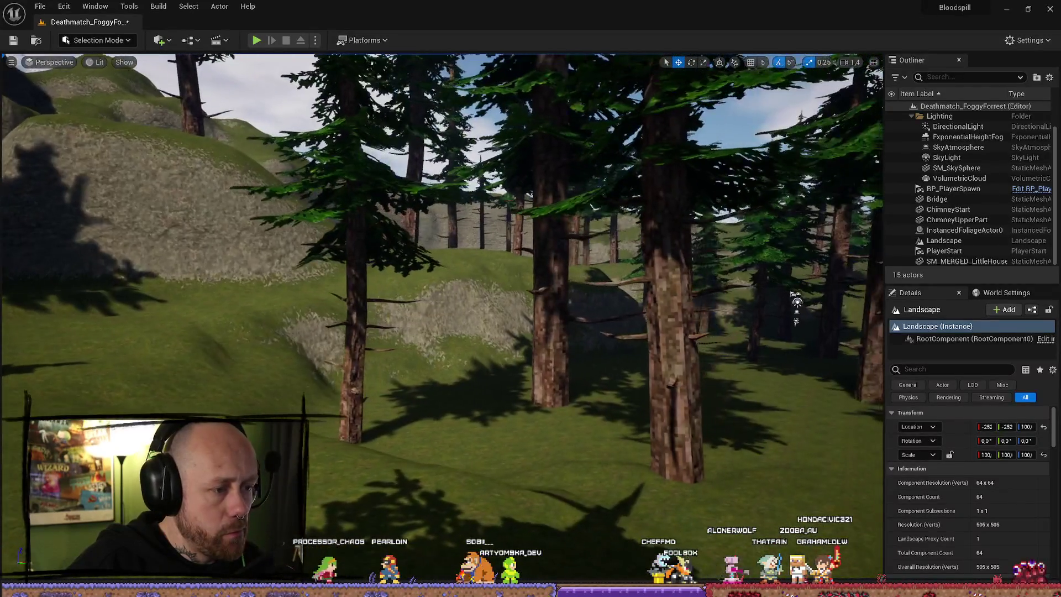
{"action": "scroll", "coordinate": [705, 89], "scroll_direction": "down", "scroll_amount": 1}
{"action": "key", "text": "w"}
{"action": "scroll", "coordinate": [595, 305], "scroll_direction": "up", "scroll_amount": 1}
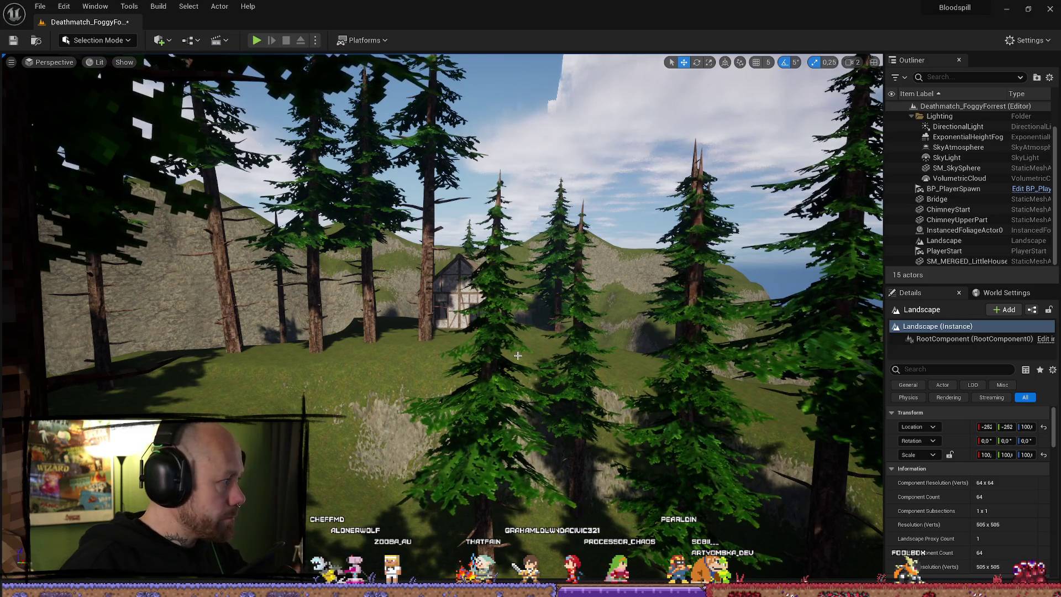
{"action": "left_click_drag", "start_coordinate": [531, 356], "coordinate": [508, 348]}
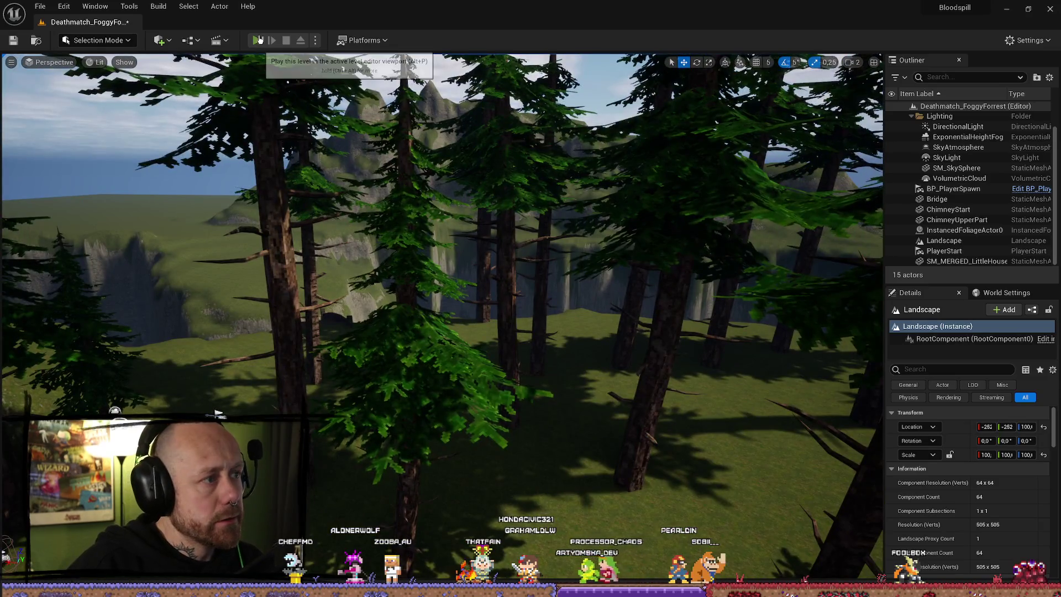
{"action": "left_click", "coordinate": [258, 40]}
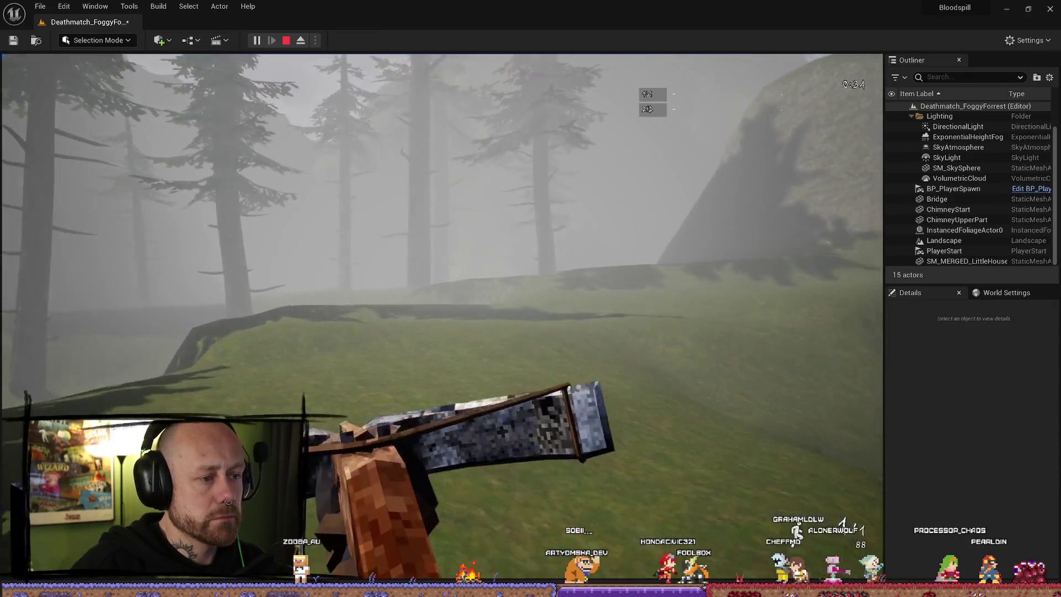
{"action": "key", "text": "w"}
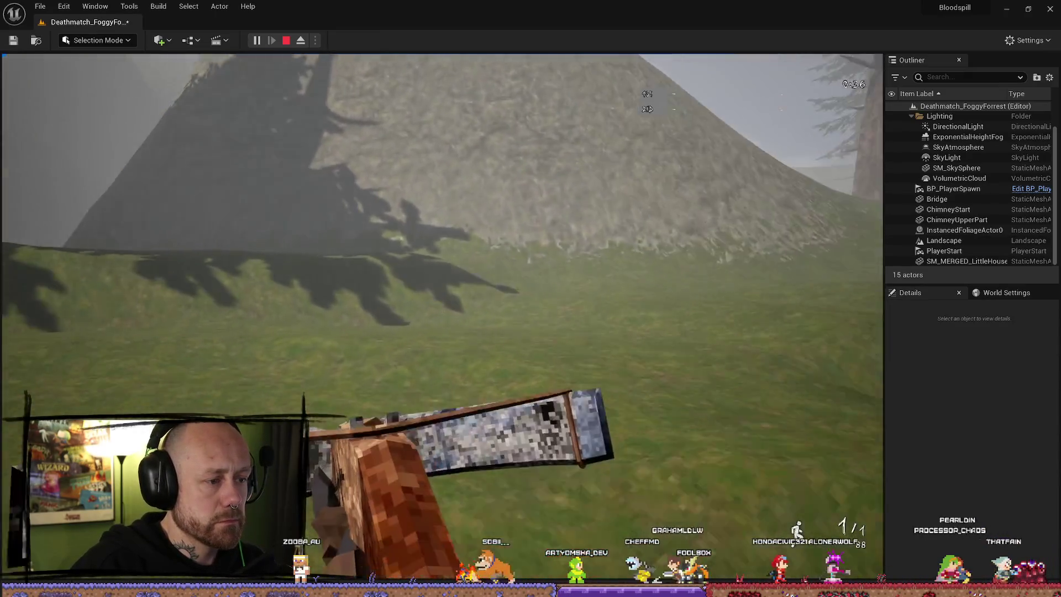
{"action": "key", "text": "w"}
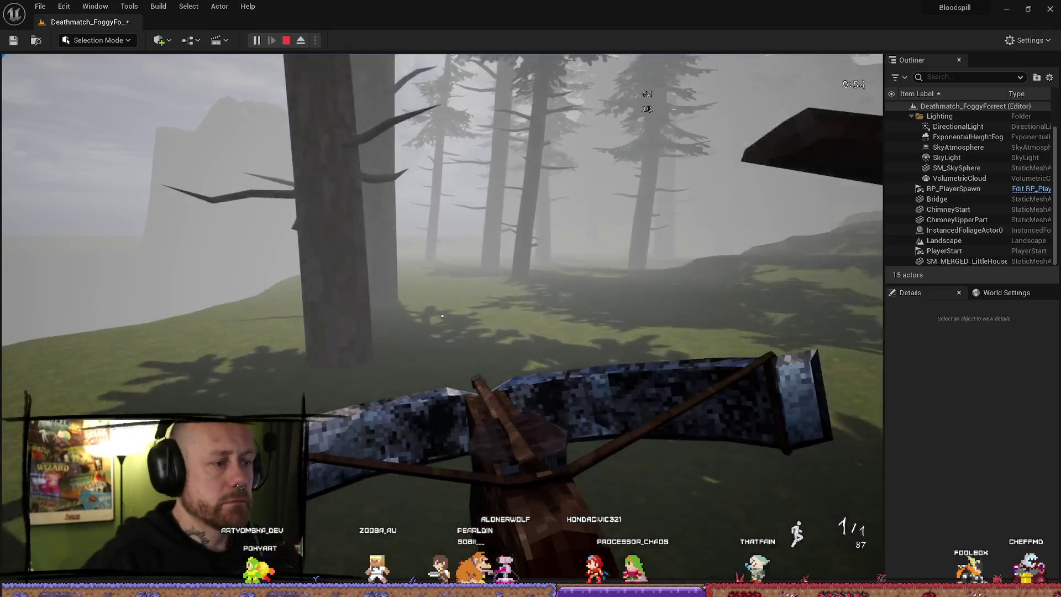
{"action": "key", "text": "Escape"}
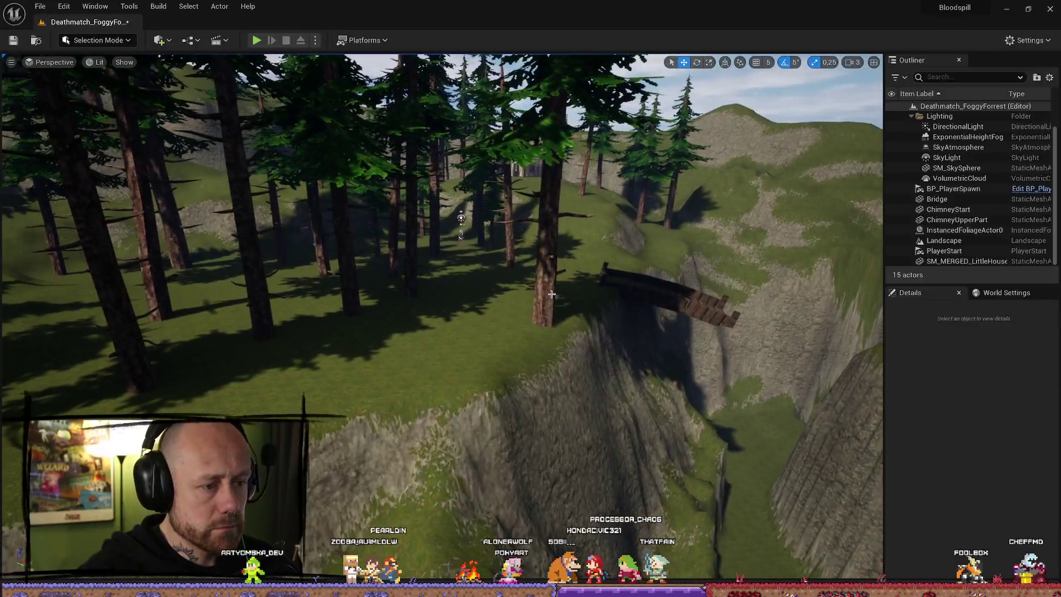
Step: Switch to Foliage Mode and pick PineTree2 with the Paint tool
{"action": "left_click", "coordinate": [97, 40]}
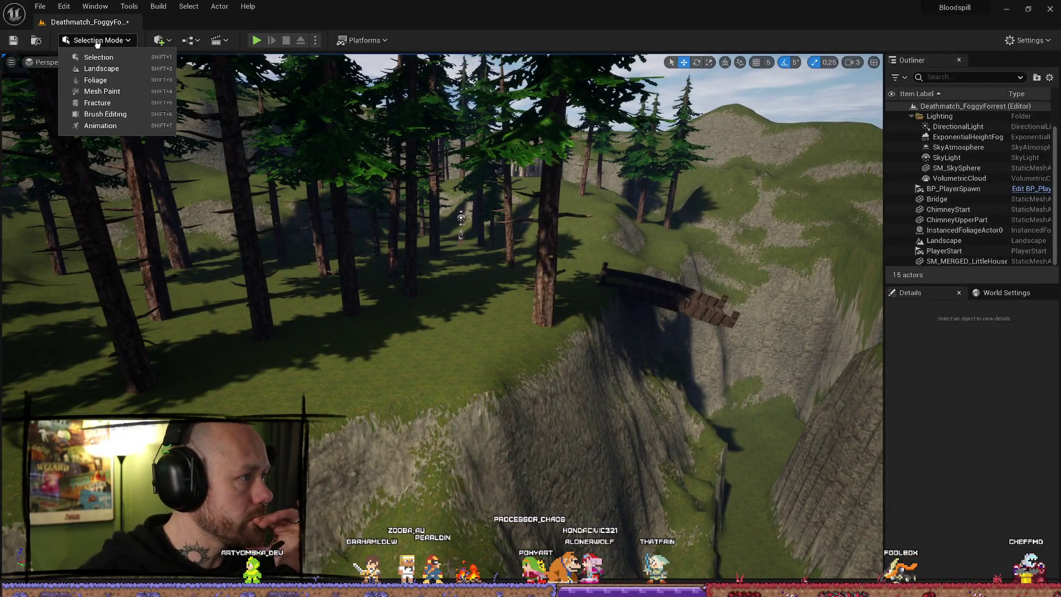
{"action": "left_click", "coordinate": [102, 83]}
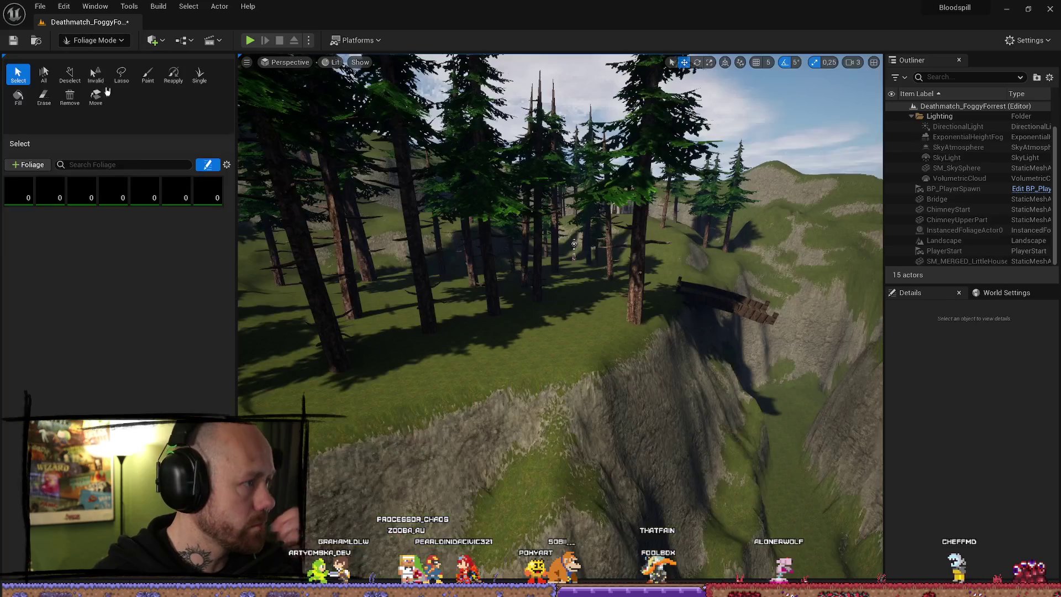
{"action": "scroll", "coordinate": [217, 221], "scroll_direction": "down", "scroll_amount": 2}
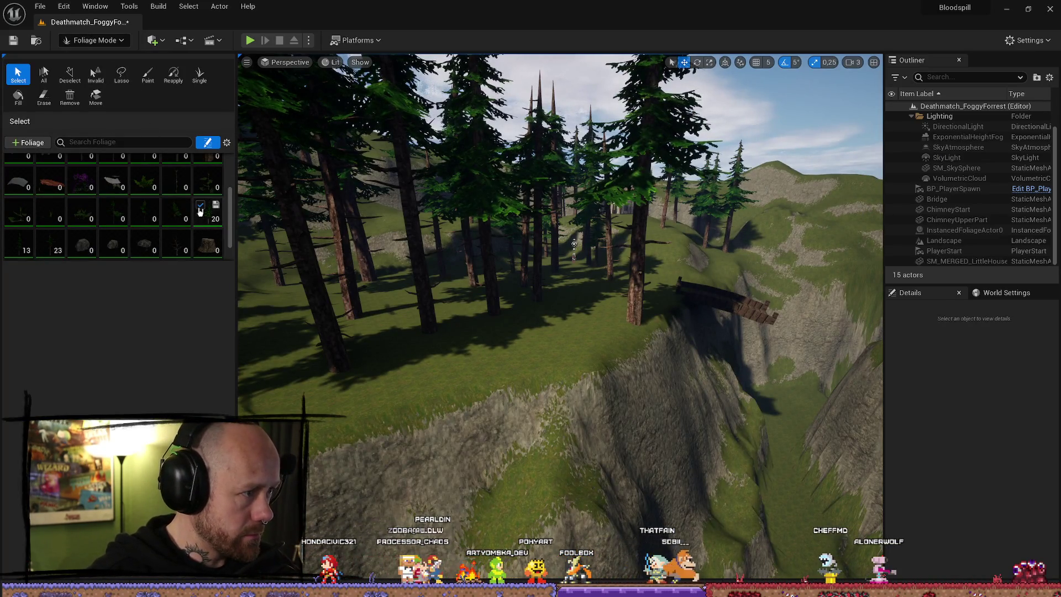
{"action": "left_click_drag", "start_coordinate": [553, 332], "coordinate": [553, 309]}
{"action": "left_click_drag", "start_coordinate": [622, 266], "coordinate": [621, 321]}
{"action": "left_click", "coordinate": [18, 244]}
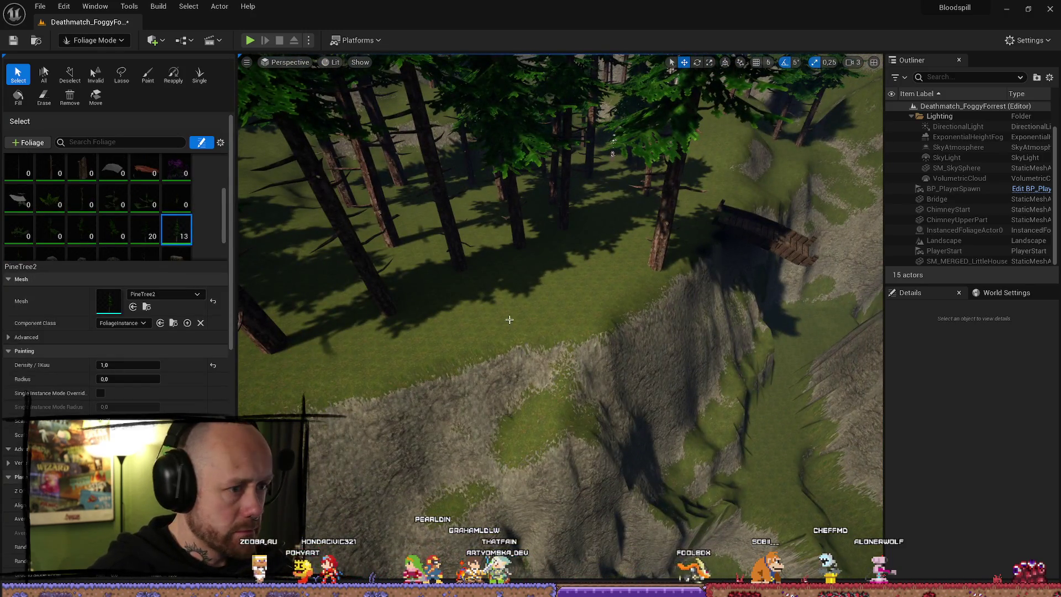
{"action": "left_click", "coordinate": [147, 74]}
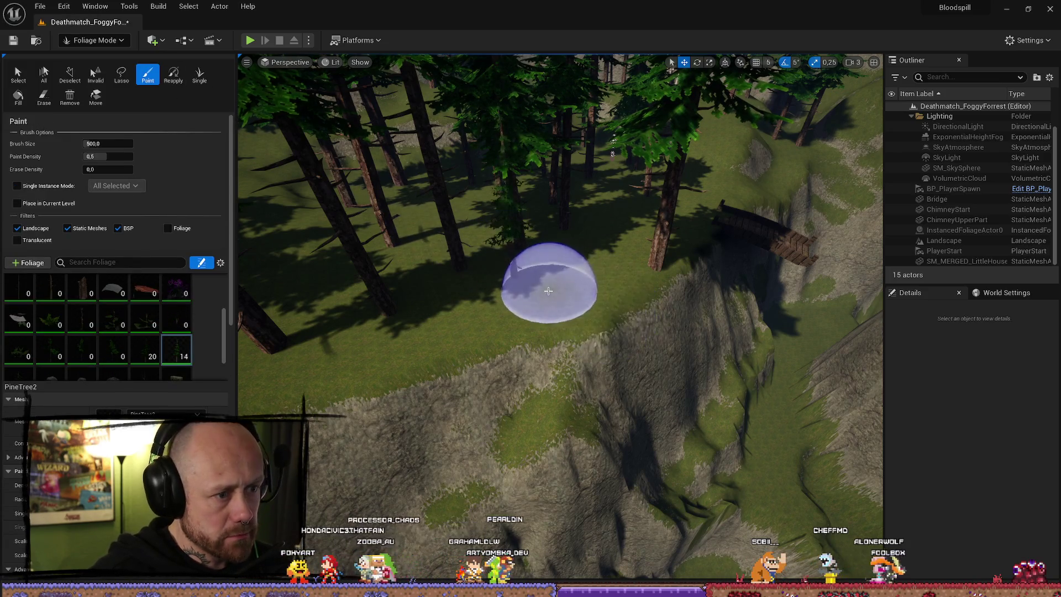
Step: Paint several PineTree2 pines along the cliff edge, then select one painted pine
{"action": "left_click", "coordinate": [583, 269]}
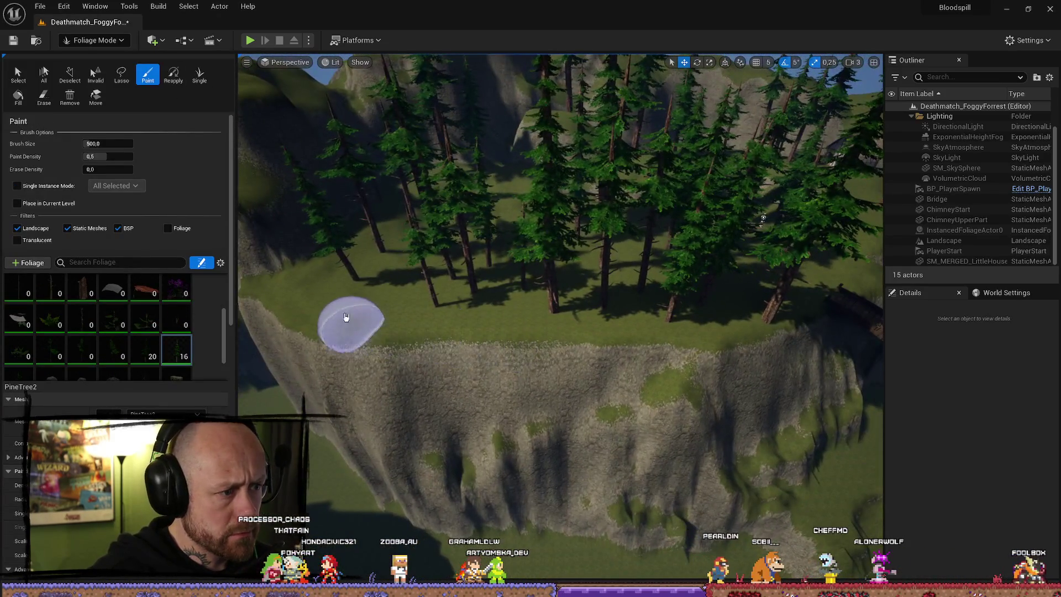
{"action": "left_click", "coordinate": [316, 294]}
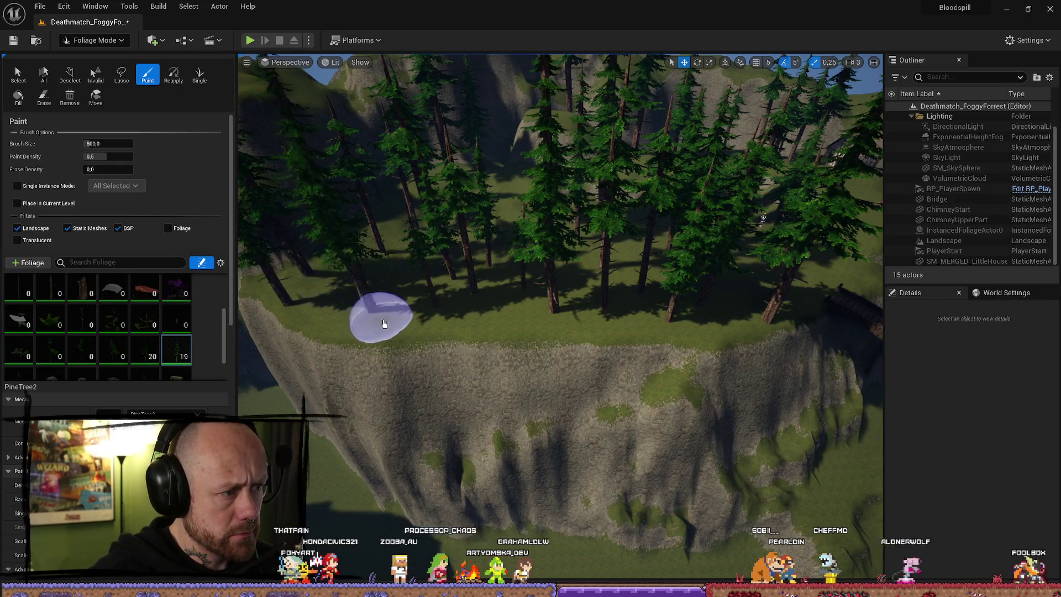
{"action": "key", "text": "w"}
{"action": "key", "text": "w"}
{"action": "scroll", "coordinate": [603, 336], "scroll_direction": "down", "scroll_amount": 2}
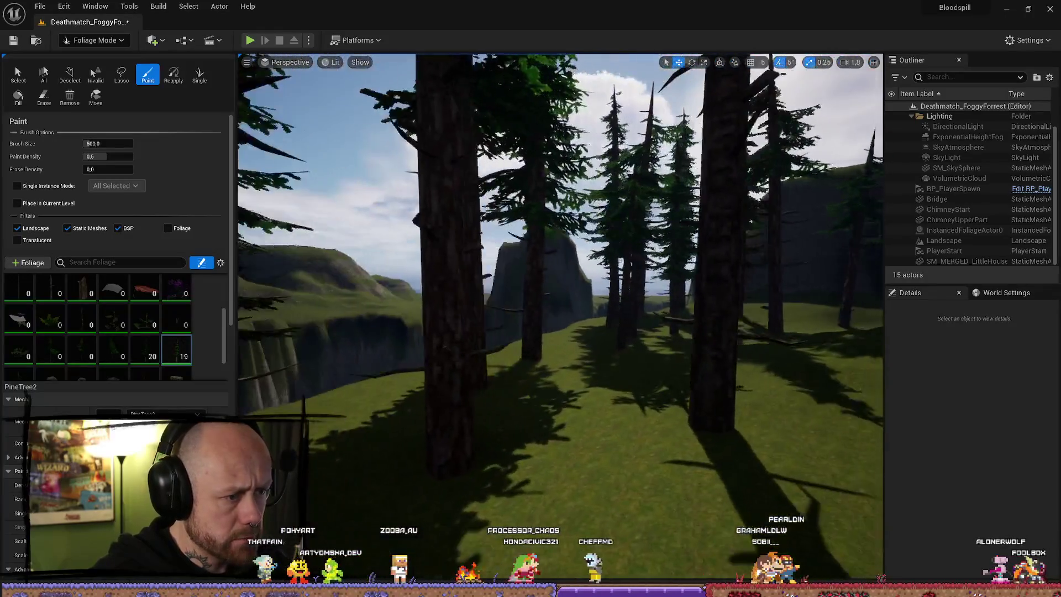
{"action": "key", "text": "w"}
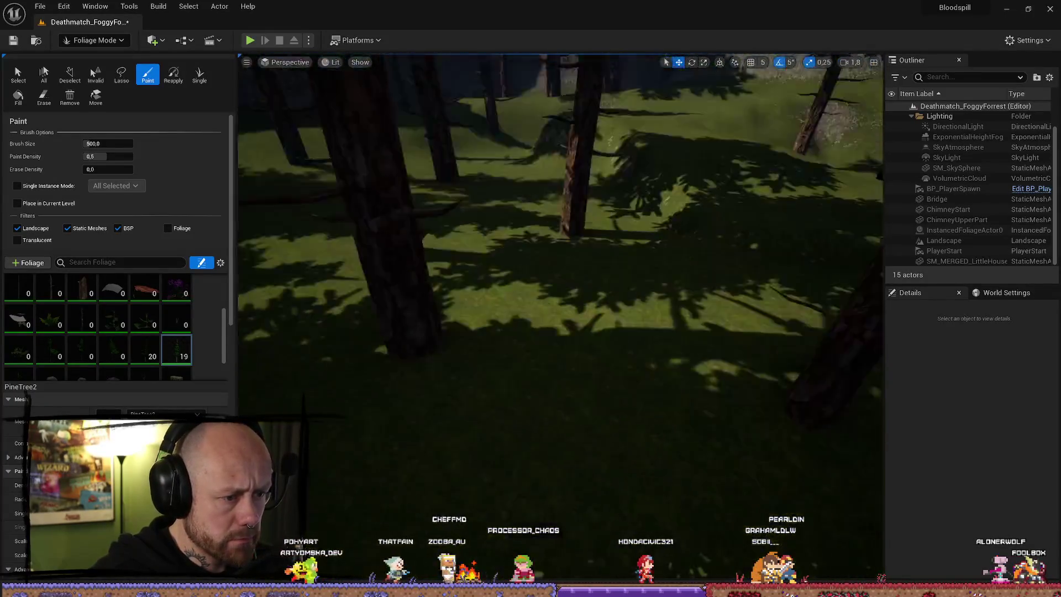
{"action": "scroll", "coordinate": [552, 367], "scroll_direction": "down", "scroll_amount": 3}
{"action": "left_click", "coordinate": [551, 354]}
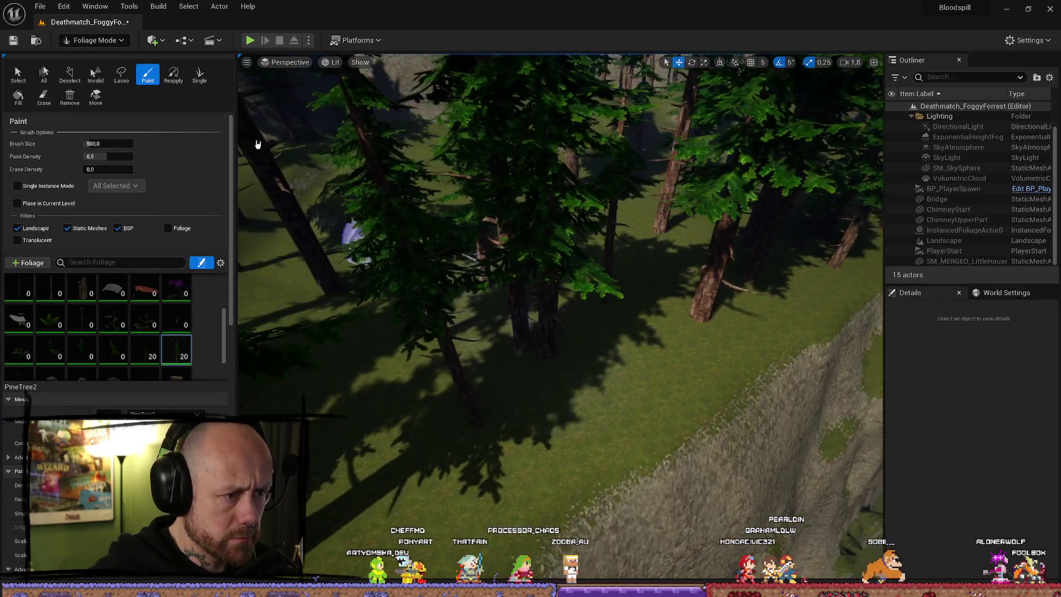
{"action": "left_click", "coordinate": [19, 75]}
{"action": "left_click", "coordinate": [558, 354]}
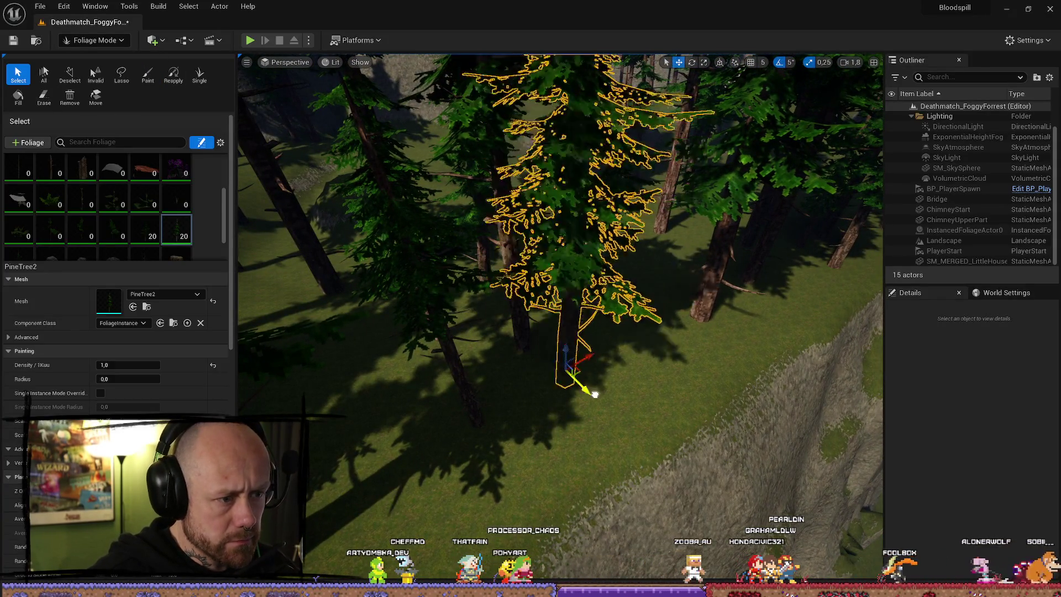
Step: Fly around the forest and drag the selected pine's move gizmo to shift it slightly
{"action": "left_click_drag", "start_coordinate": [584, 386], "coordinate": [594, 61]}
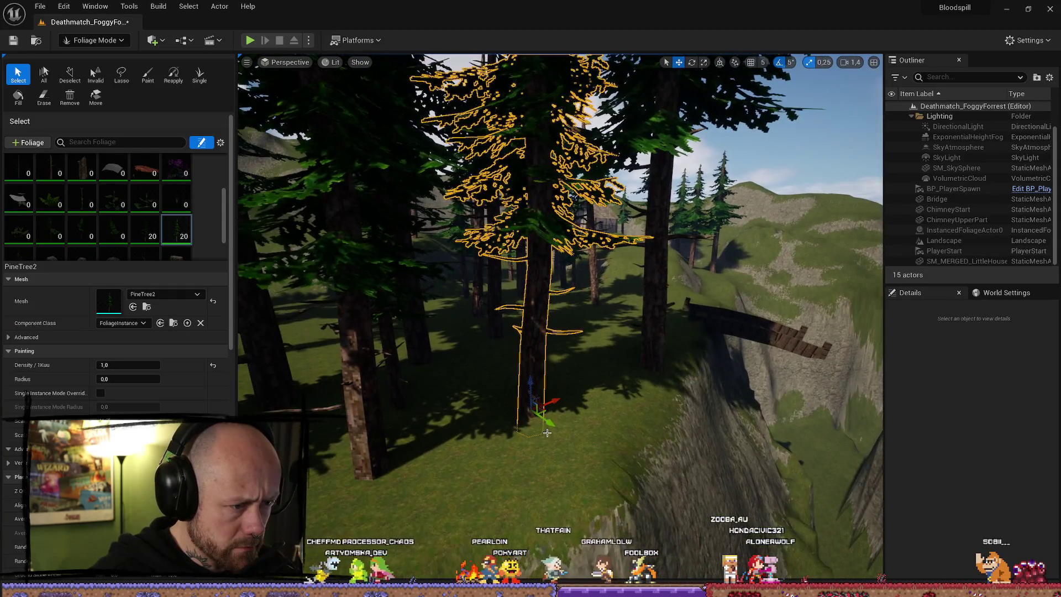
{"action": "left_click_drag", "start_coordinate": [546, 382], "coordinate": [436, 435]}
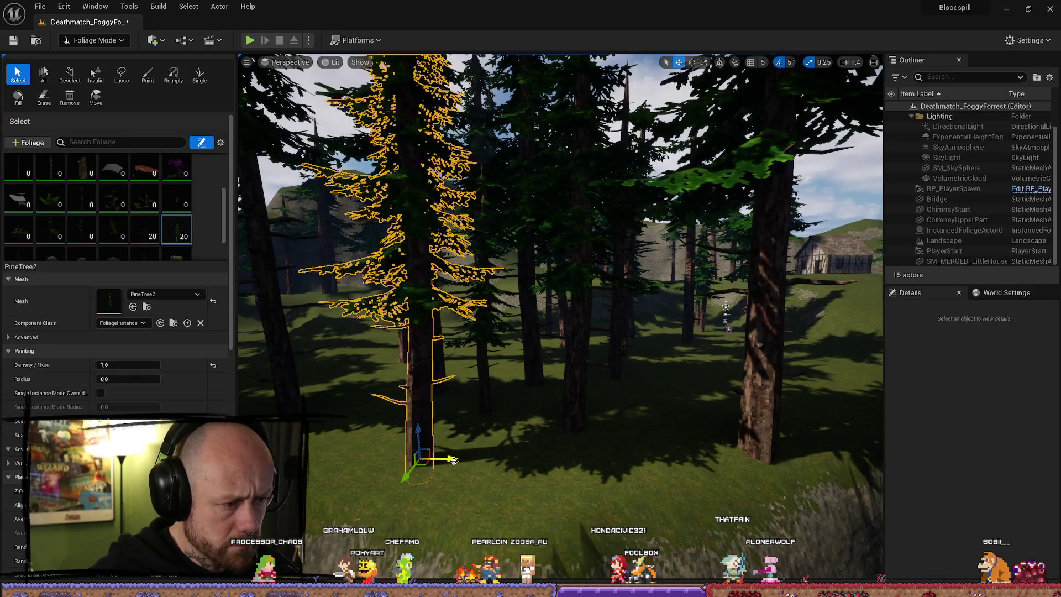
{"action": "mouse_move", "coordinate": [366, 480]}
{"action": "left_mouse_down"}
{"action": "mouse_move", "coordinate": [409, 439]}
{"action": "mouse_move", "coordinate": [525, 399]}
{"action": "mouse_move", "coordinate": [456, 387]}
{"action": "mouse_move", "coordinate": [554, 307]}
{"action": "mouse_move", "coordinate": [652, 335]}
{"action": "mouse_move", "coordinate": [608, 326]}
{"action": "mouse_move", "coordinate": [607, 344]}
{"action": "mouse_move", "coordinate": [607, 321]}
{"action": "mouse_move", "coordinate": [592, 355]}
{"action": "mouse_move", "coordinate": [506, 263]}
{"action": "mouse_move", "coordinate": [553, 248]}
{"action": "left_mouse_up"}
{"action": "left_click_drag", "start_coordinate": [412, 259], "coordinate": [505, 284]}
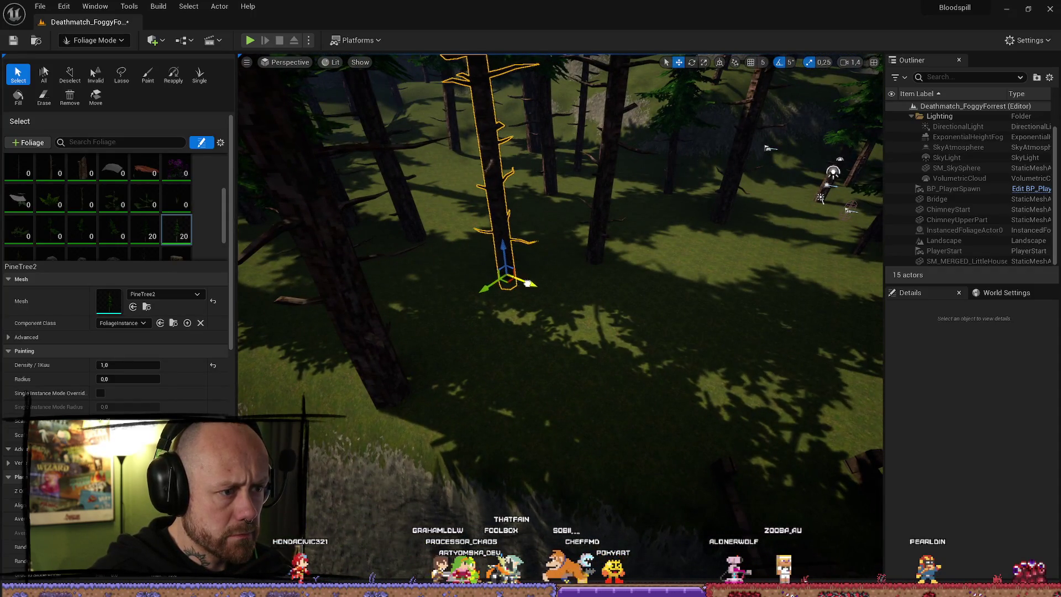
{"action": "mouse_move", "coordinate": [618, 270]}
{"action": "left_mouse_down"}
{"action": "mouse_move", "coordinate": [707, 234]}
{"action": "mouse_move", "coordinate": [505, 280]}
{"action": "mouse_move", "coordinate": [510, 269]}
{"action": "mouse_move", "coordinate": [538, 279]}
{"action": "mouse_move", "coordinate": [539, 302]}
{"action": "mouse_move", "coordinate": [553, 286]}
{"action": "mouse_move", "coordinate": [529, 296]}
{"action": "mouse_move", "coordinate": [536, 259]}
{"action": "mouse_move", "coordinate": [540, 279]}
{"action": "left_mouse_up"}
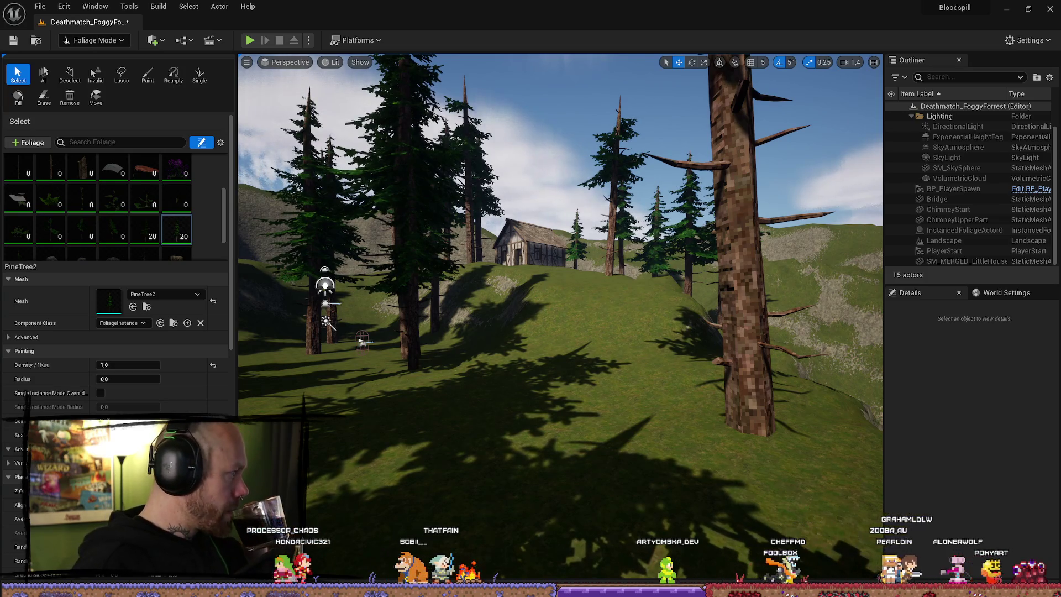
{"action": "mouse_move", "coordinate": [21, 238]}
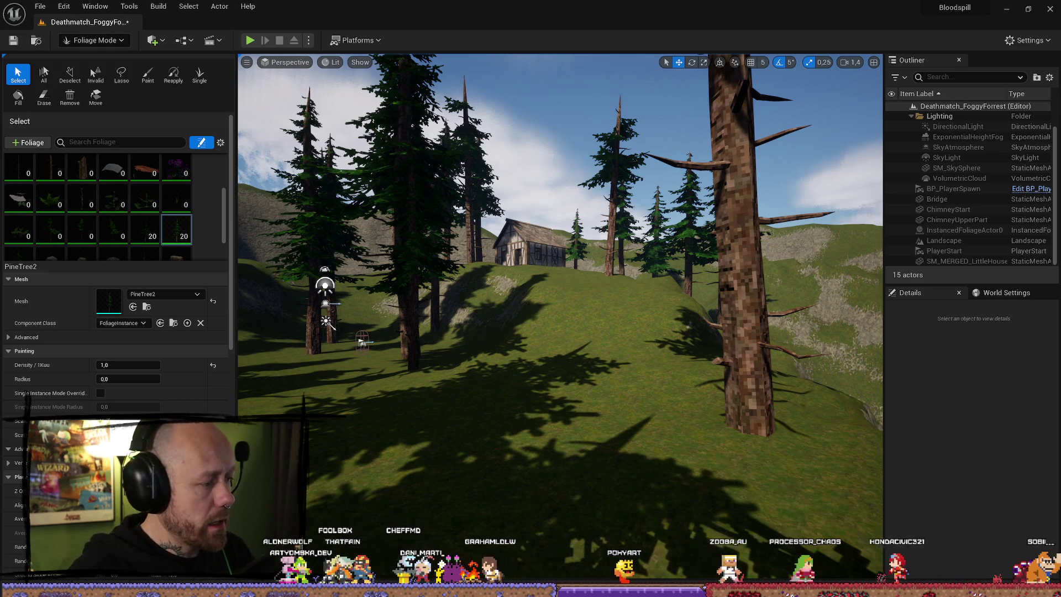
Step: Fly above the forest to look down on the house and choose the TreeStump foliage type
{"action": "mouse_move", "coordinate": [537, 330]}
{"action": "left_mouse_down"}
{"action": "mouse_move", "coordinate": [520, 271]}
{"action": "mouse_move", "coordinate": [558, 254]}
{"action": "mouse_move", "coordinate": [570, 265]}
{"action": "mouse_move", "coordinate": [522, 263]}
{"action": "mouse_move", "coordinate": [569, 264]}
{"action": "left_mouse_up"}
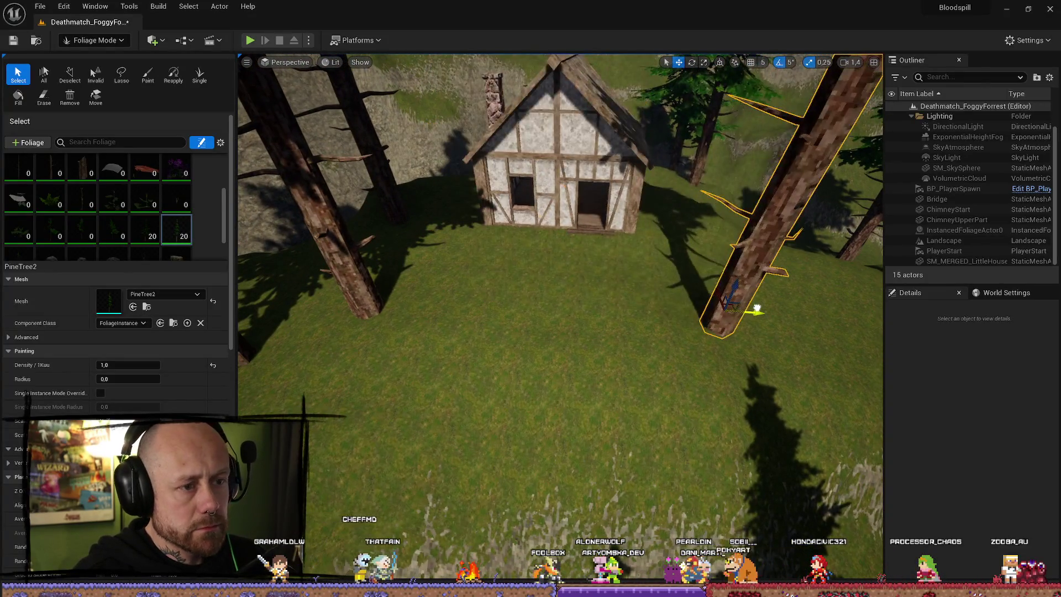
{"action": "mouse_move", "coordinate": [713, 220]}
{"action": "left_mouse_down"}
{"action": "mouse_move", "coordinate": [598, 365]}
{"action": "mouse_move", "coordinate": [579, 349]}
{"action": "mouse_move", "coordinate": [498, 351]}
{"action": "left_mouse_up"}
{"action": "mouse_move", "coordinate": [323, 211]}
{"action": "left_mouse_down"}
{"action": "mouse_move", "coordinate": [338, 204]}
{"action": "mouse_move", "coordinate": [323, 211]}
{"action": "left_mouse_up"}
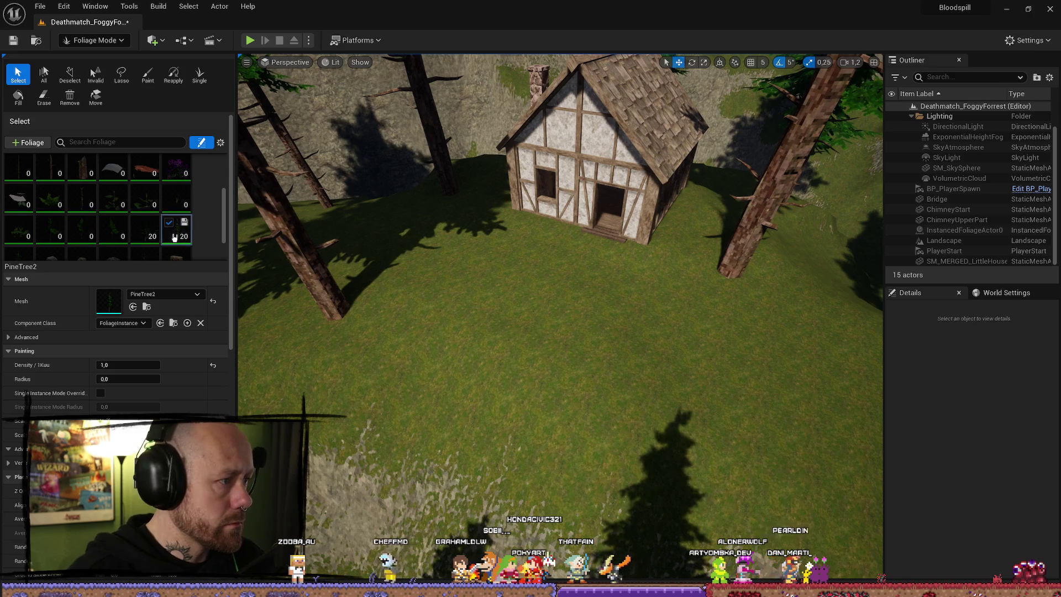
{"action": "scroll", "coordinate": [171, 221], "scroll_direction": "down", "scroll_amount": 1}
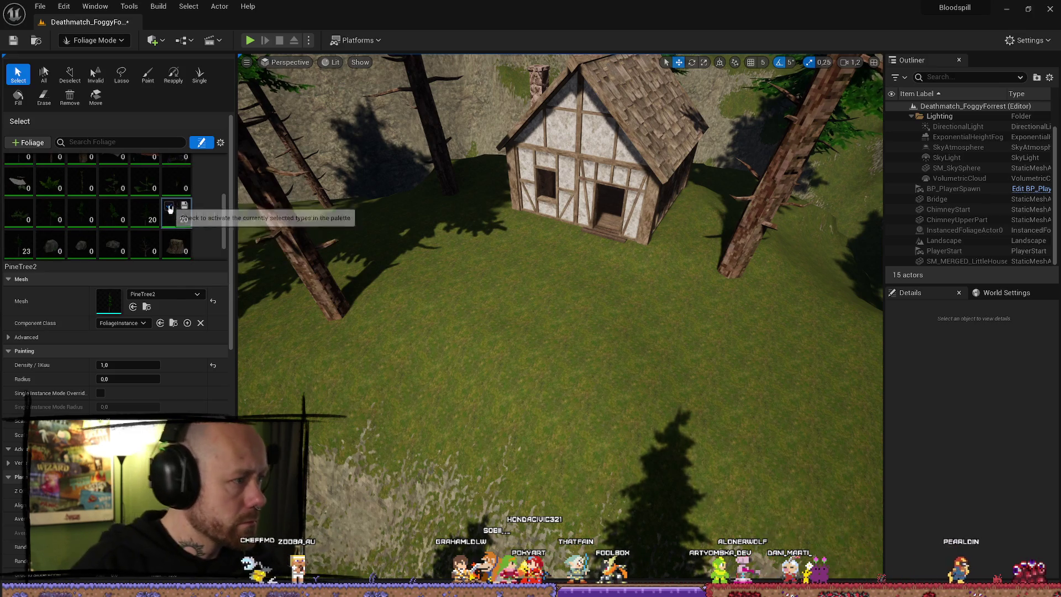
{"action": "left_click", "coordinate": [174, 242]}
Step: Set TreeStump's paint density to 0,5 and paint one stump on the grass below the house
{"action": "scroll", "coordinate": [31, 239], "scroll_direction": "down", "scroll_amount": 1}
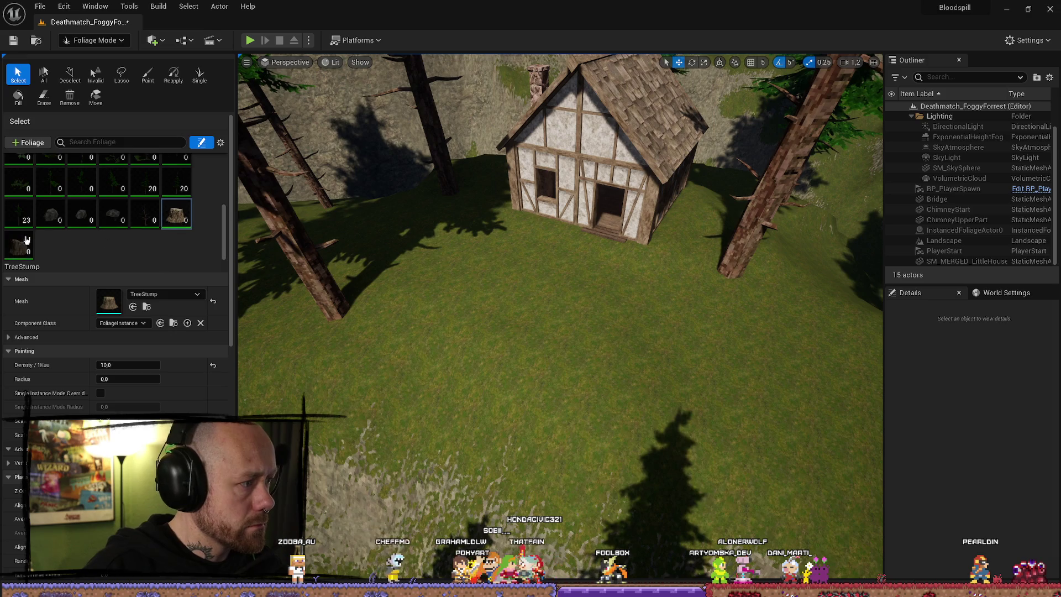
{"action": "left_click", "coordinate": [22, 243]}
{"action": "left_click", "coordinate": [174, 221]}
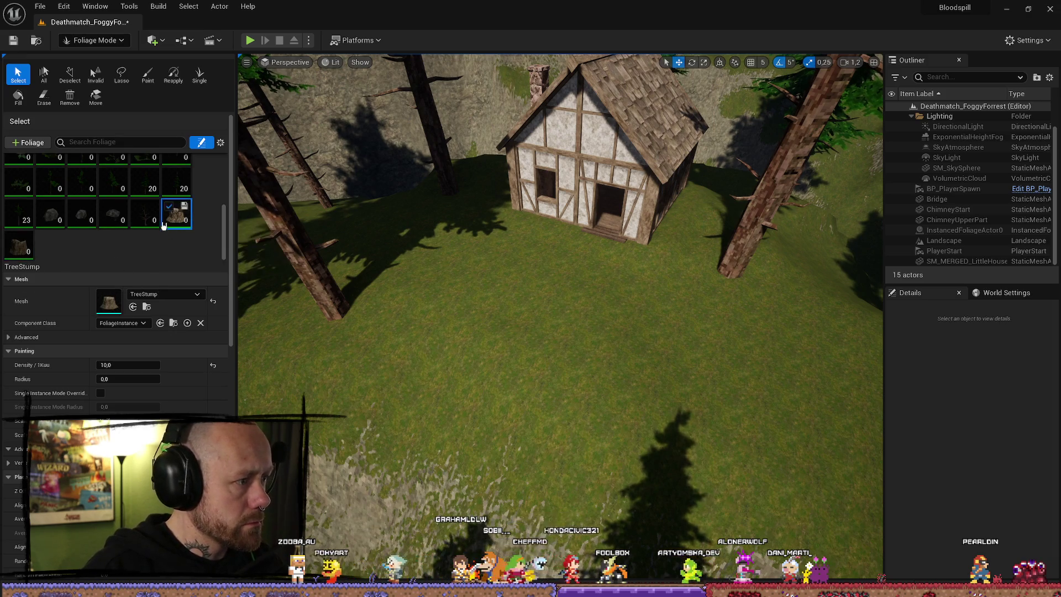
{"action": "left_click", "coordinate": [130, 363]}
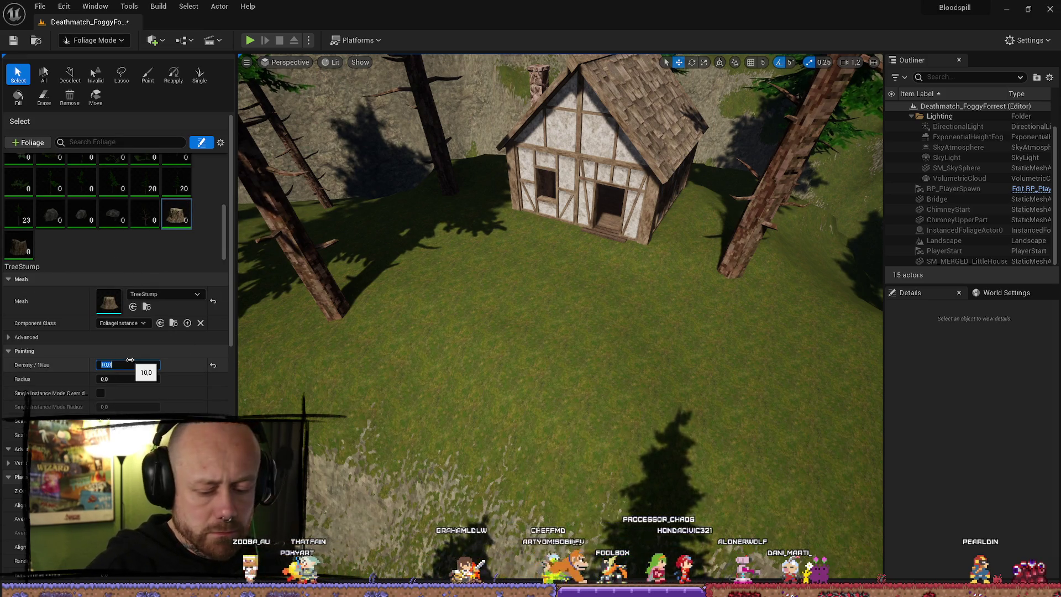
{"action": "type", "text": "0,5"}
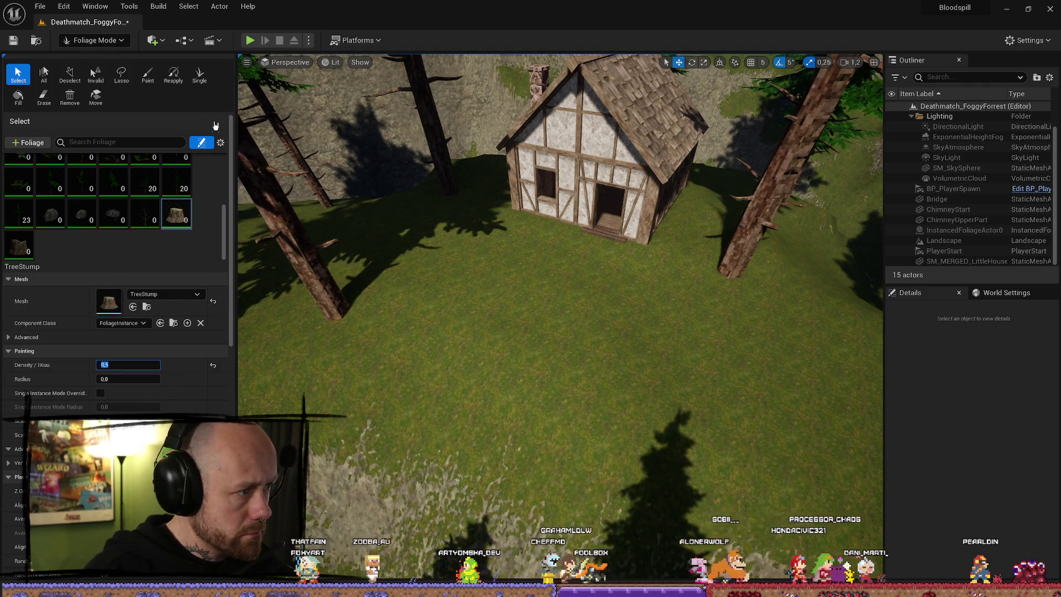
{"action": "left_click", "coordinate": [147, 75]}
{"action": "left_click", "coordinate": [580, 353]}
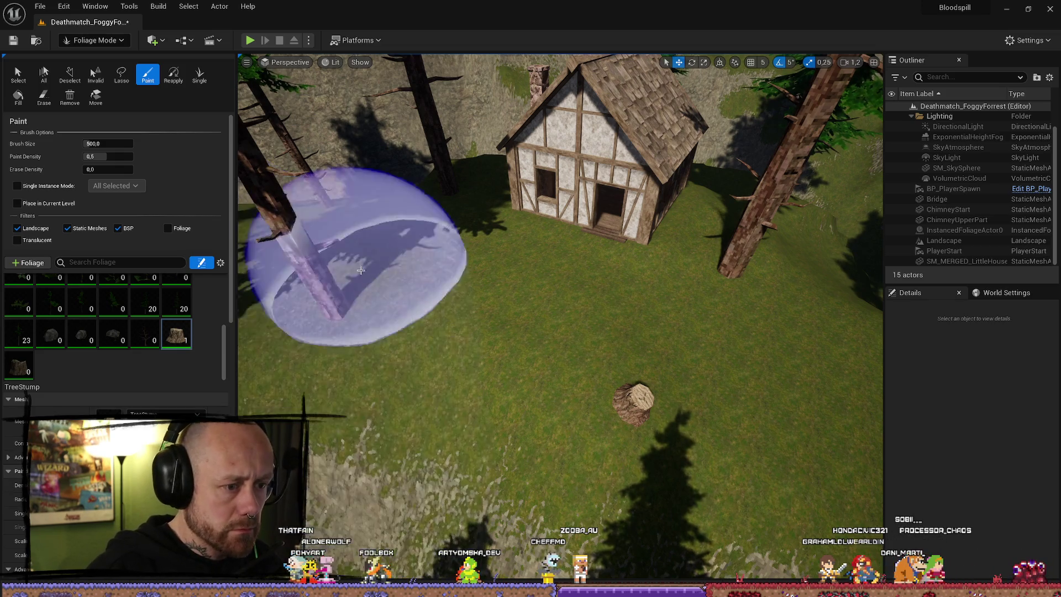
Step: Paint two TreeStump2 stumps on the grass beside the first stump, then return to Select
{"action": "left_click", "coordinate": [29, 373]}
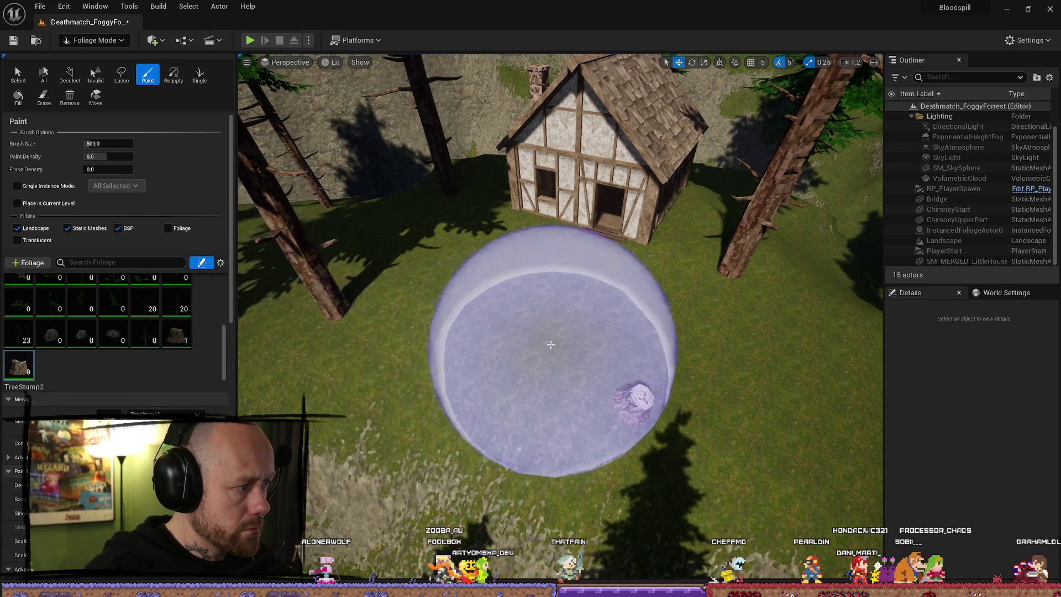
{"action": "left_click", "coordinate": [462, 327]}
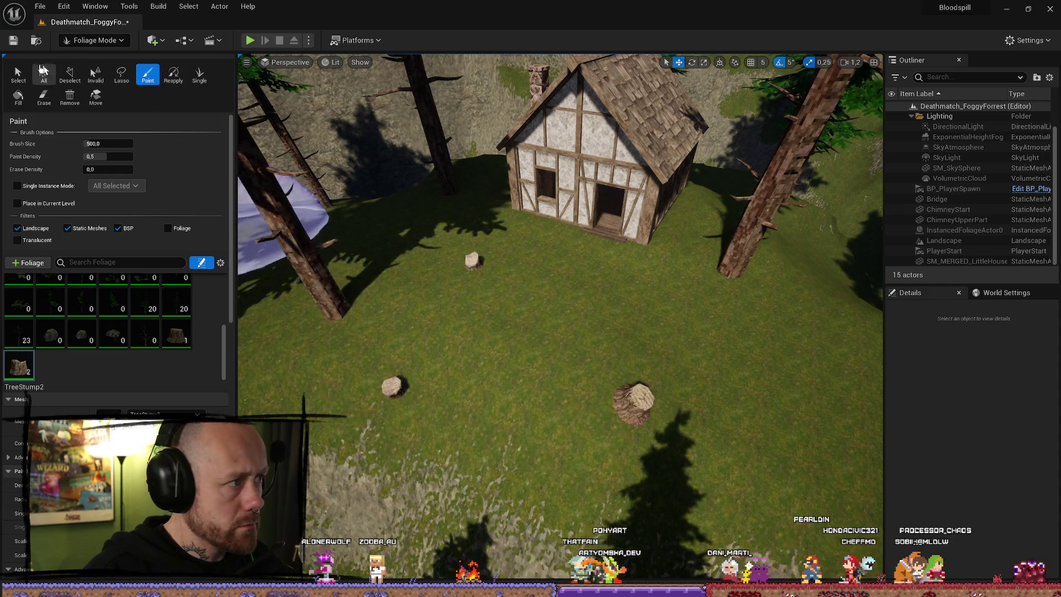
{"action": "left_click", "coordinate": [44, 72]}
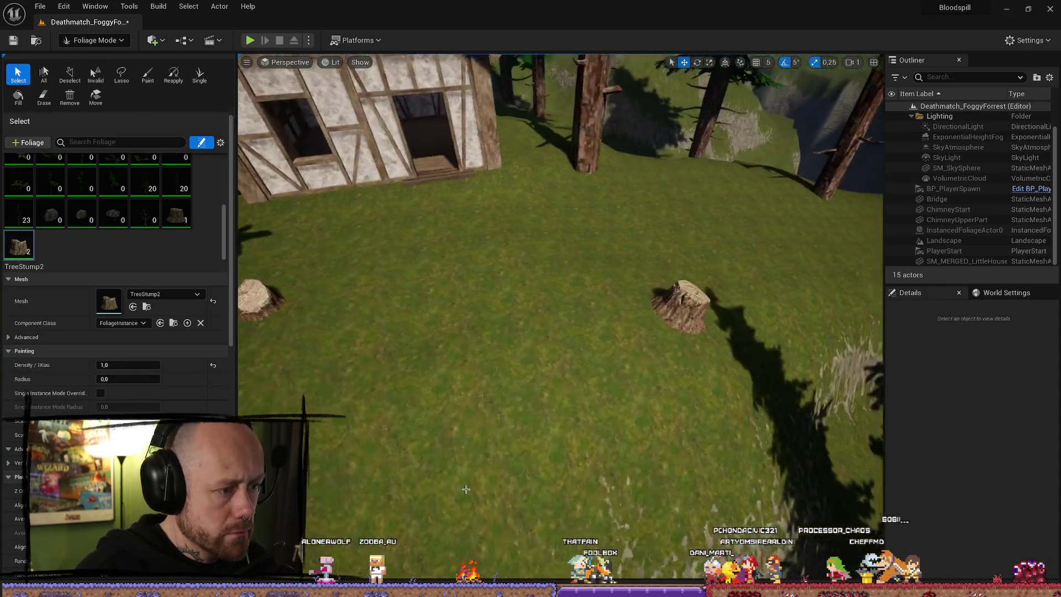
Step: Select a painted stump, rotate it to a new angle, and return to the move gizmo
{"action": "left_click", "coordinate": [547, 380]}
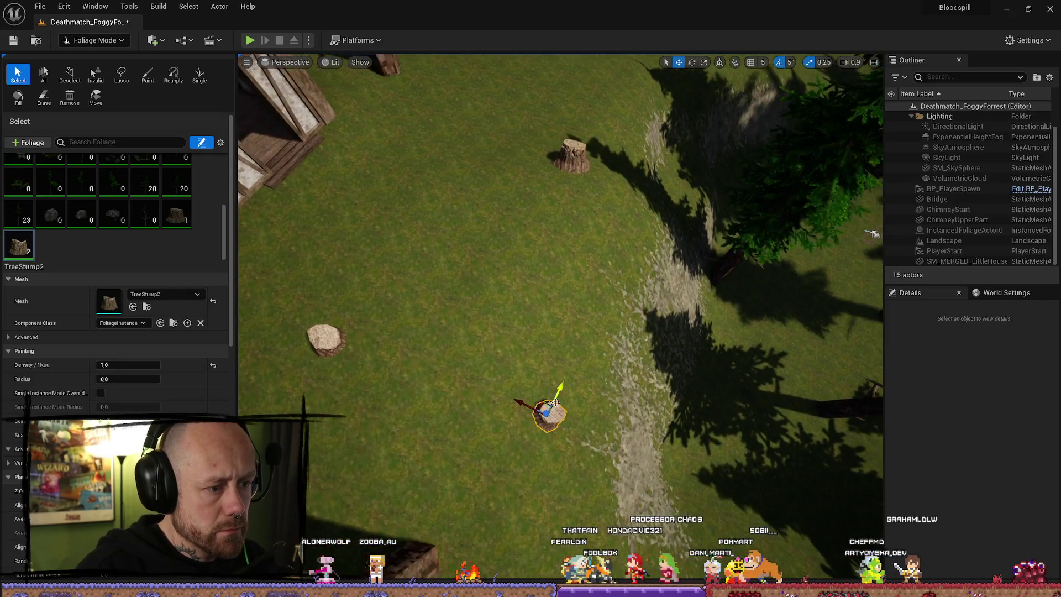
{"action": "scroll", "coordinate": [554, 407], "scroll_direction": "up", "scroll_amount": 5}
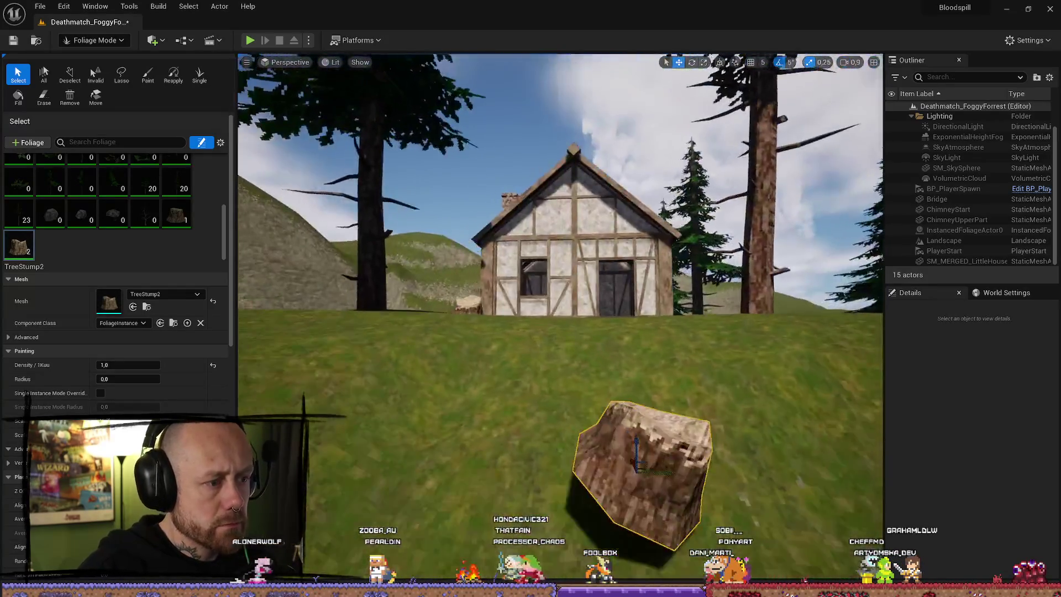
{"action": "scroll", "coordinate": [695, 334], "scroll_direction": "down", "scroll_amount": 3}
{"action": "mouse_move", "coordinate": [672, 315]}
{"action": "left_mouse_down"}
{"action": "mouse_move", "coordinate": [691, 307]}
{"action": "mouse_move", "coordinate": [608, 277]}
{"action": "mouse_move", "coordinate": [529, 268]}
{"action": "left_mouse_up"}
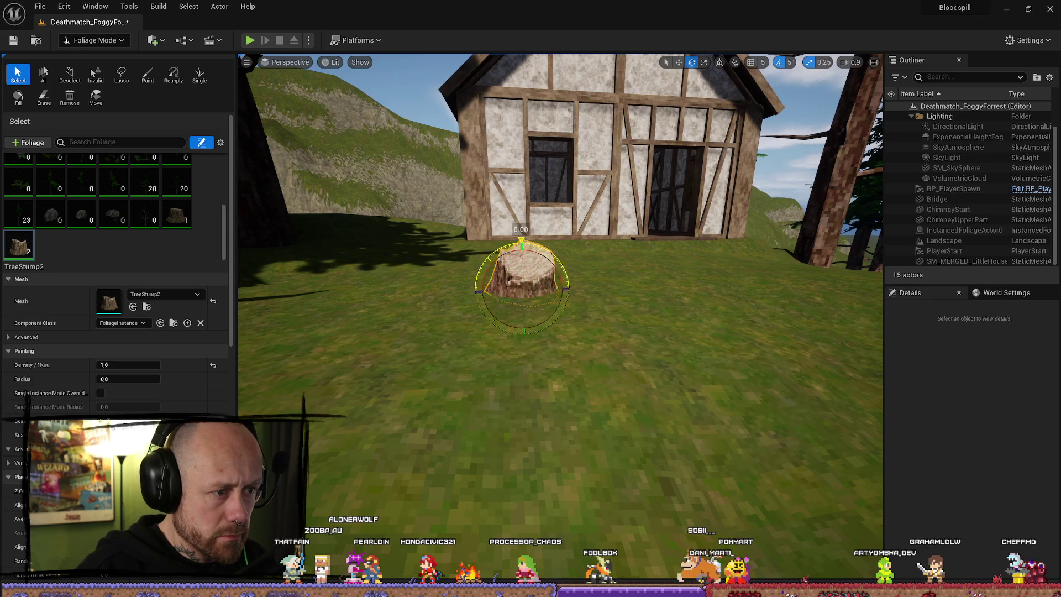
{"action": "left_click_drag", "start_coordinate": [550, 266], "coordinate": [615, 296]}
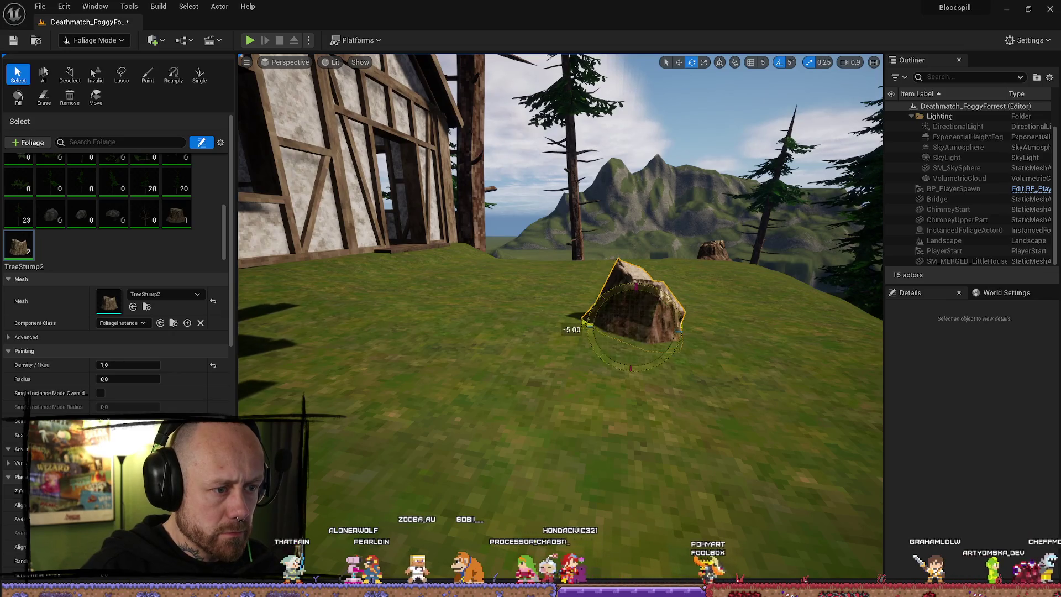
{"action": "left_click_drag", "start_coordinate": [606, 299], "coordinate": [636, 311]}
{"action": "key", "text": "w"}
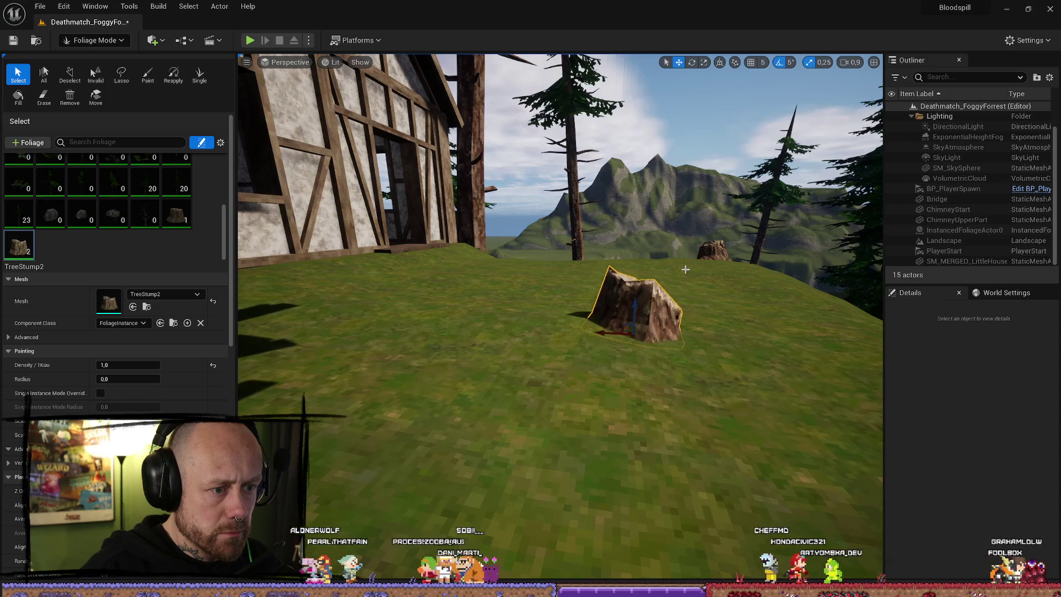
Step: Fly around the rotated stump to inspect it from above and toward the timber house
{"action": "scroll", "coordinate": [666, 278], "scroll_direction": "down", "scroll_amount": 1}
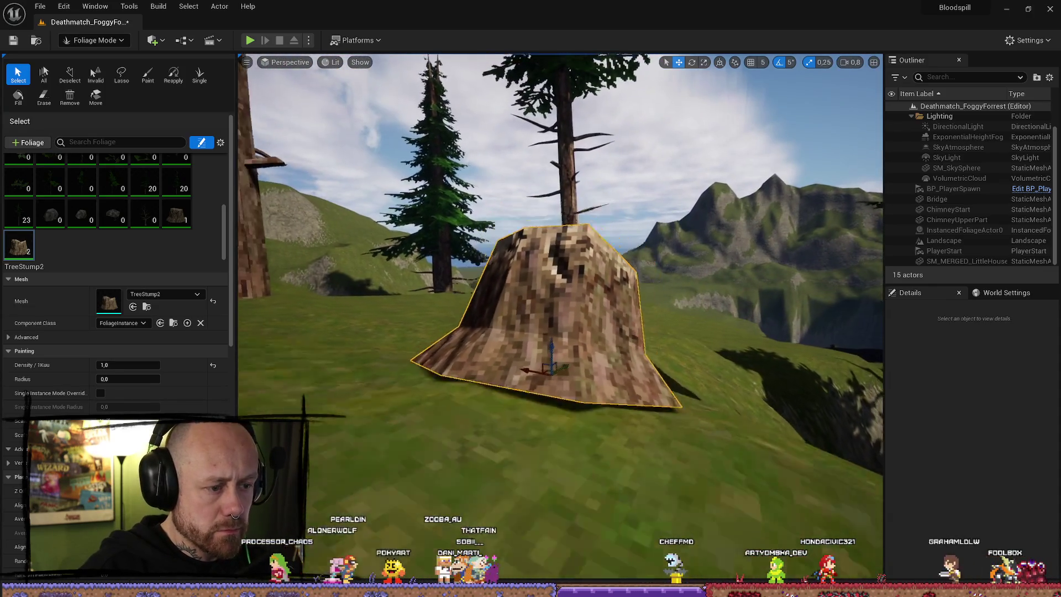
{"action": "scroll", "coordinate": [560, 328], "scroll_direction": "down", "scroll_amount": 2}
{"action": "mouse_move", "coordinate": [555, 344]}
{"action": "left_mouse_down"}
{"action": "mouse_move", "coordinate": [509, 354]}
{"action": "mouse_move", "coordinate": [481, 376]}
{"action": "left_mouse_up"}
{"action": "left_click", "coordinate": [556, 293]}
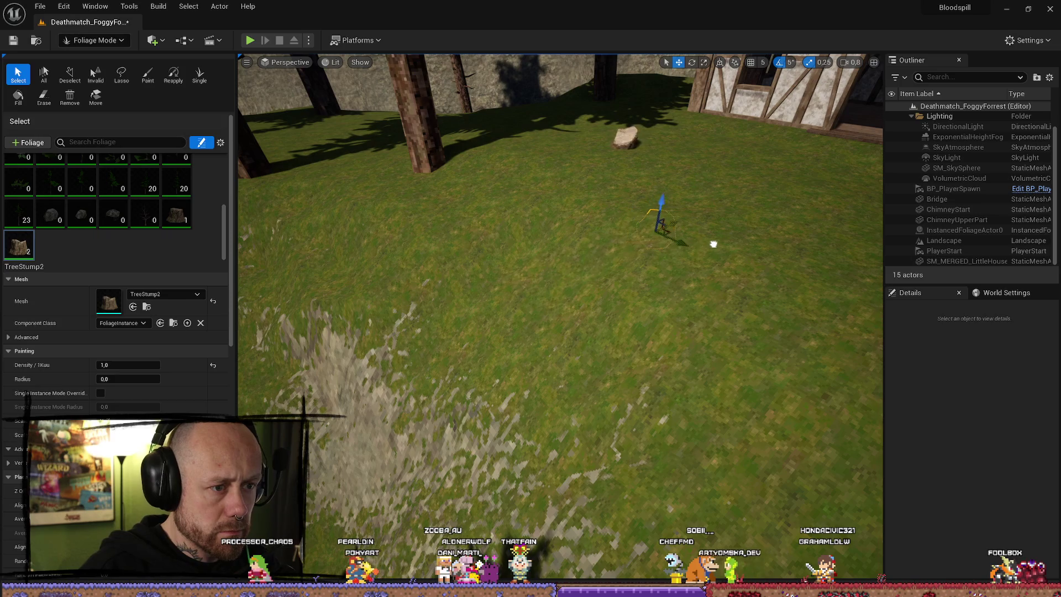
{"action": "left_click_drag", "start_coordinate": [666, 188], "coordinate": [672, 274]}
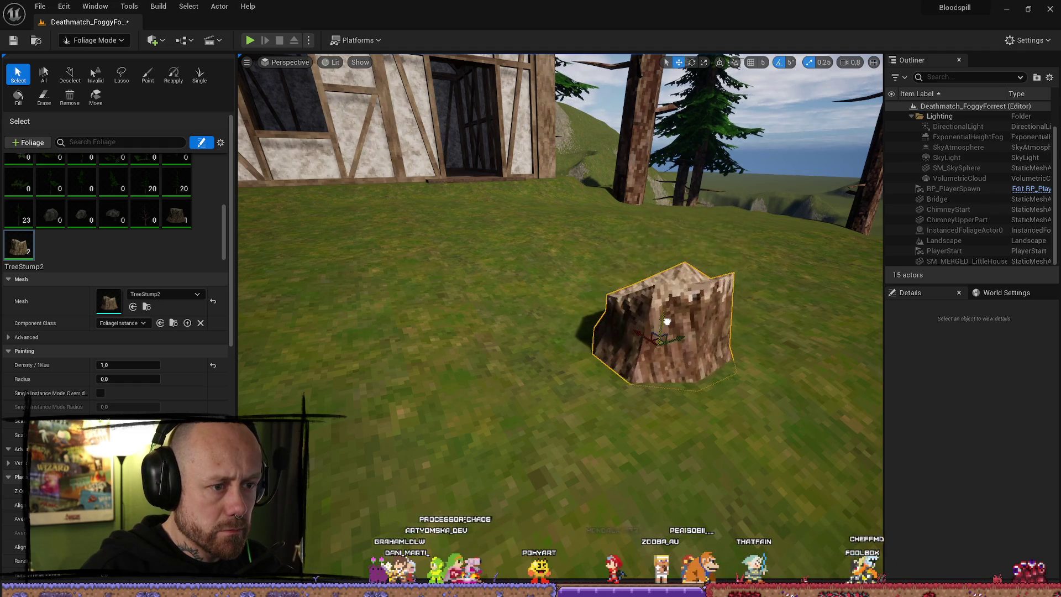
{"action": "mouse_move", "coordinate": [664, 324]}
{"action": "left_mouse_down"}
{"action": "mouse_move", "coordinate": [664, 409]}
{"action": "mouse_move", "coordinate": [665, 354]}
{"action": "mouse_move", "coordinate": [696, 327]}
{"action": "mouse_move", "coordinate": [741, 365]}
{"action": "left_mouse_up"}
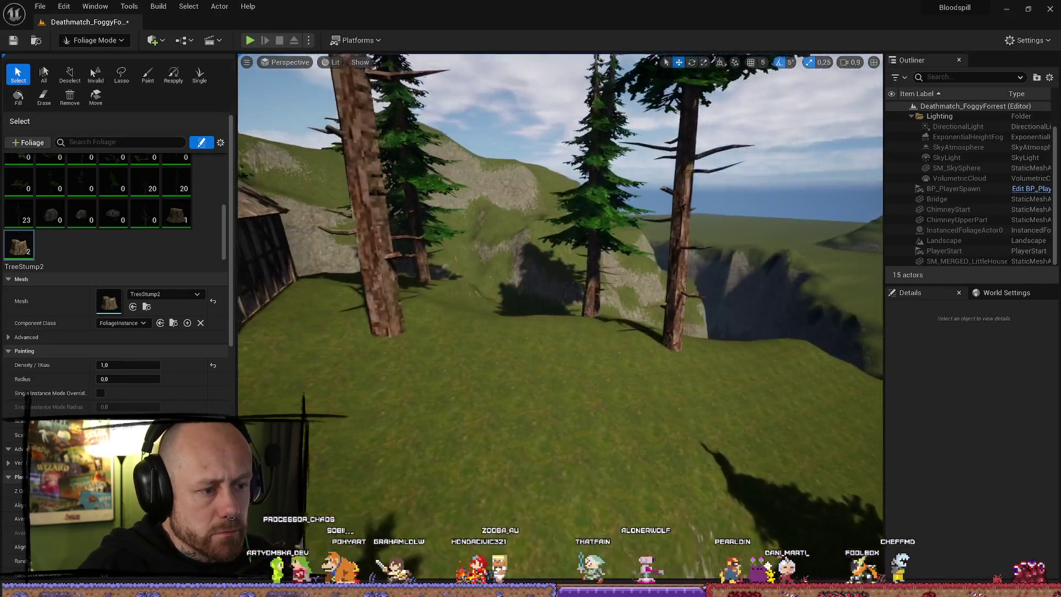
{"action": "left_click_drag", "start_coordinate": [741, 365], "coordinate": [503, 280]}
{"action": "key", "text": "ctrl+space"}
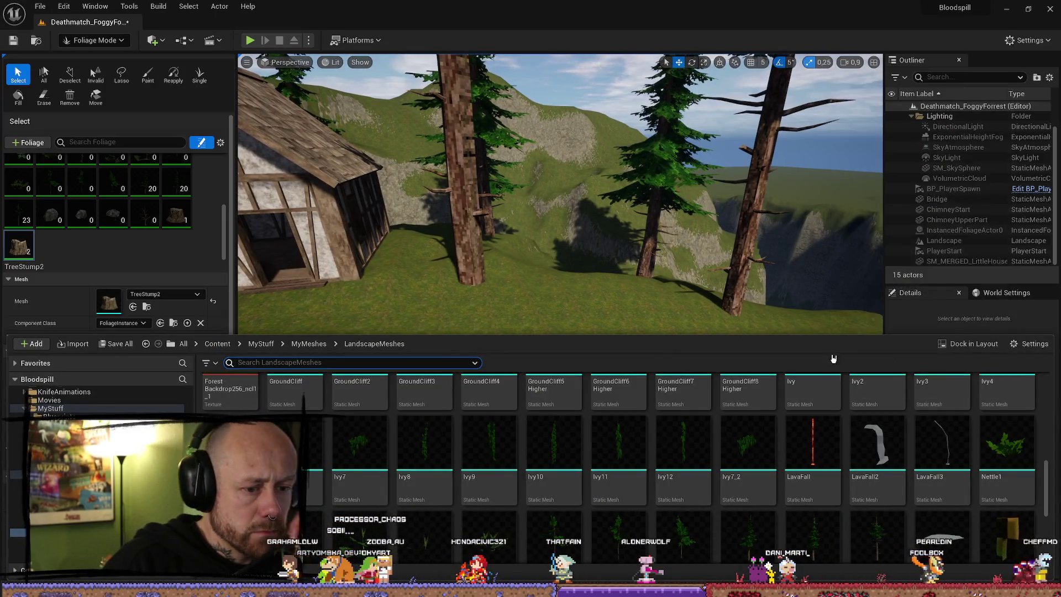
Step: Look down at a stump near the house and reactivate the foliage Paint tool
{"action": "scroll", "coordinate": [730, 431], "scroll_direction": "down", "scroll_amount": 2}
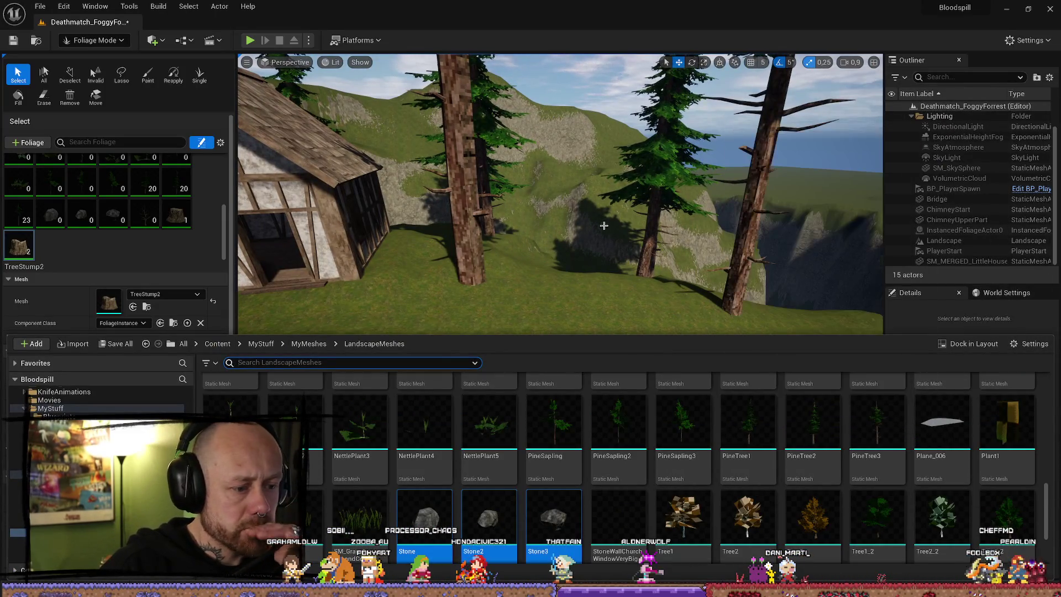
{"action": "left_click_drag", "start_coordinate": [617, 232], "coordinate": [617, 260]}
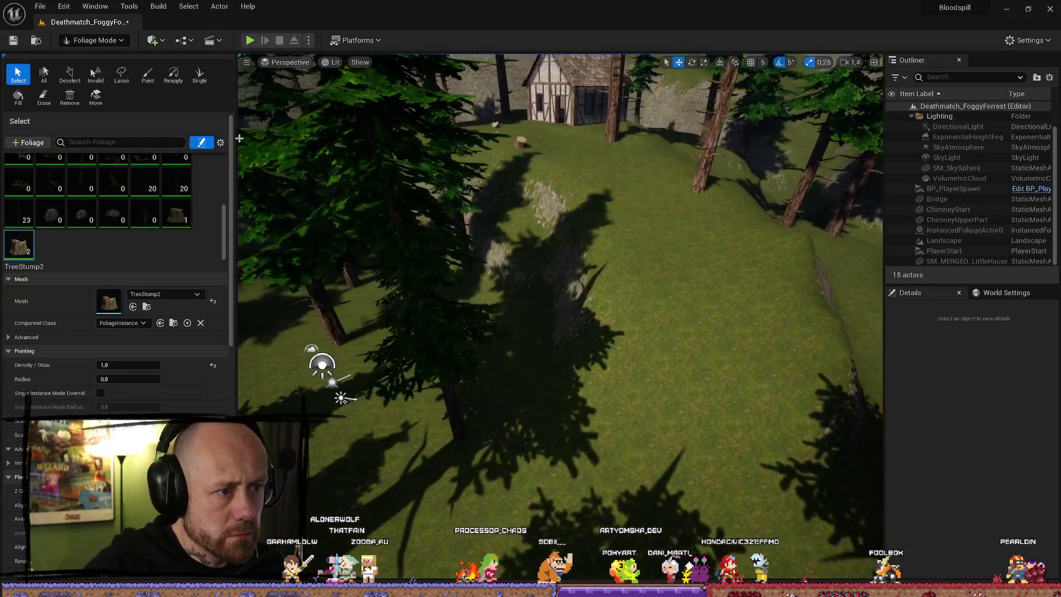
{"action": "left_click", "coordinate": [147, 75]}
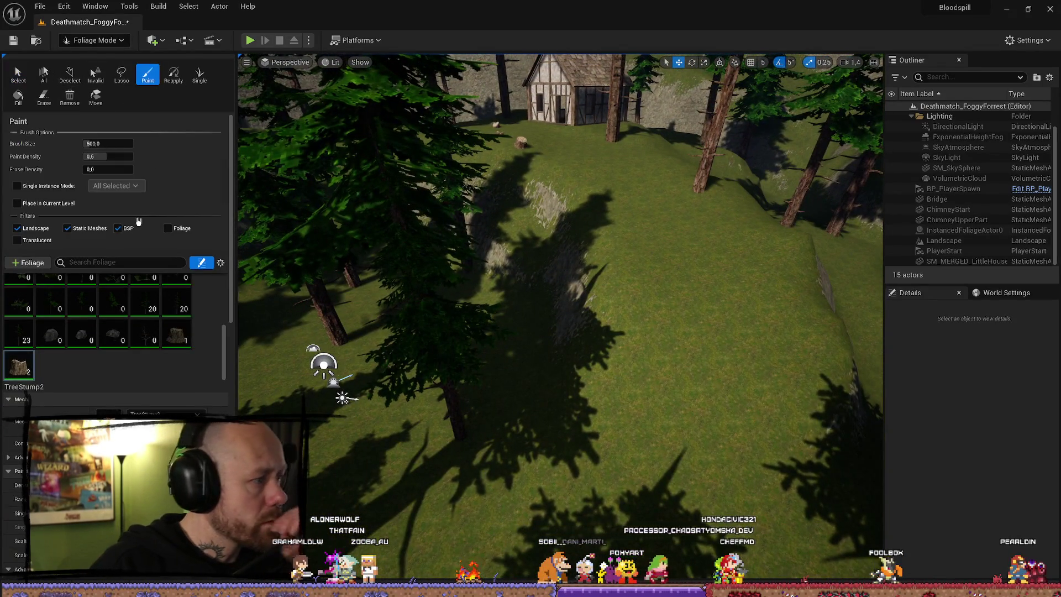
Step: Switch to Landscape Mode and make the fog visible again in the level
{"action": "left_click", "coordinate": [94, 40]}
{"action": "left_click", "coordinate": [88, 62]}
{"action": "left_click", "coordinate": [94, 40]}
{"action": "left_click", "coordinate": [99, 69]}
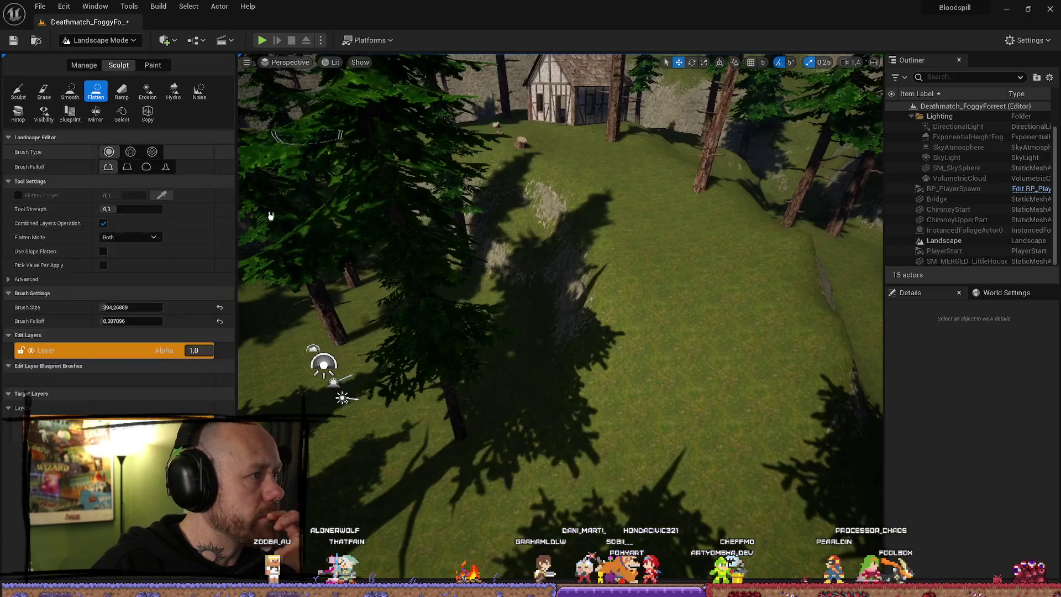
{"action": "scroll", "coordinate": [520, 308], "scroll_direction": "up", "scroll_amount": 5}
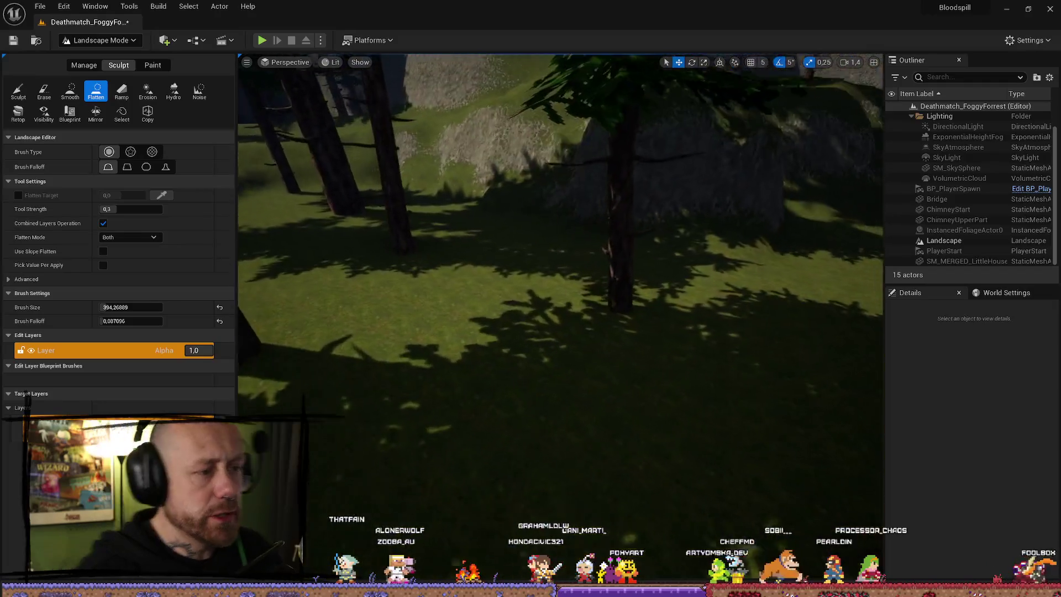
{"action": "scroll", "coordinate": [968, 144], "scroll_direction": "up", "scroll_amount": 2}
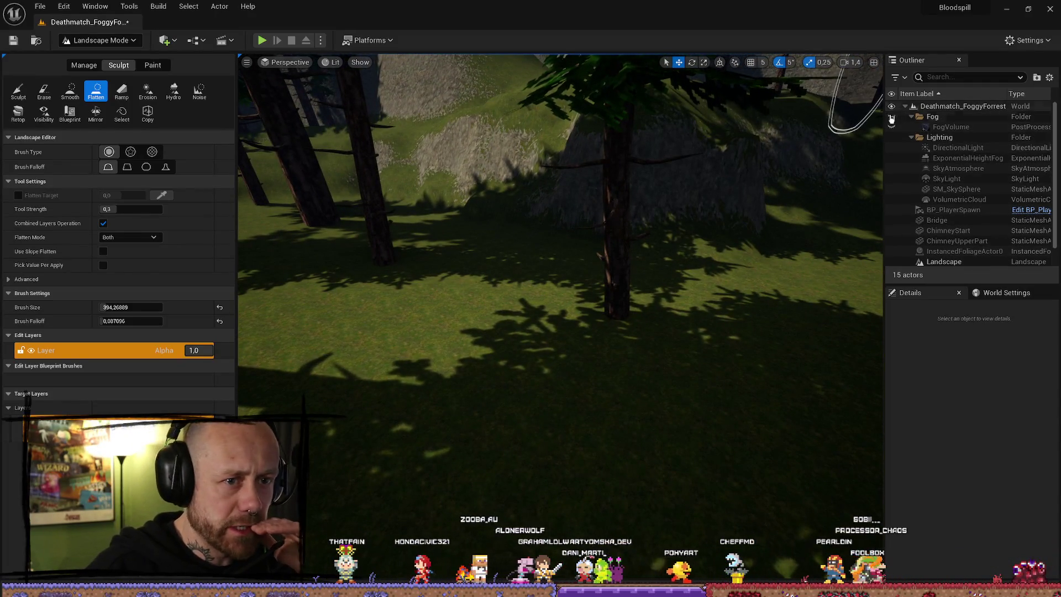
{"action": "left_click", "coordinate": [892, 116]}
{"action": "mouse_move", "coordinate": [801, 213]}
{"action": "left_mouse_down"}
{"action": "mouse_move", "coordinate": [737, 190]}
{"action": "mouse_move", "coordinate": [407, 351]}
{"action": "mouse_move", "coordinate": [432, 225]}
{"action": "mouse_move", "coordinate": [420, 332]}
{"action": "mouse_move", "coordinate": [342, 265]}
{"action": "left_mouse_up"}
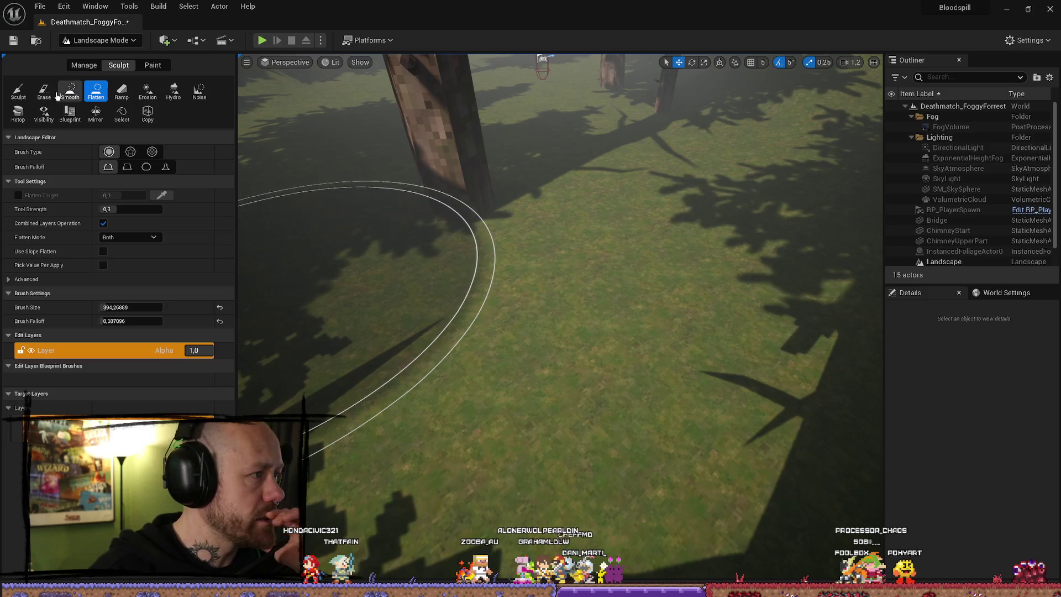
Step: Enter landscape Paint with brush size about 415 and fly down to the tree by the path
{"action": "left_click", "coordinate": [154, 65]}
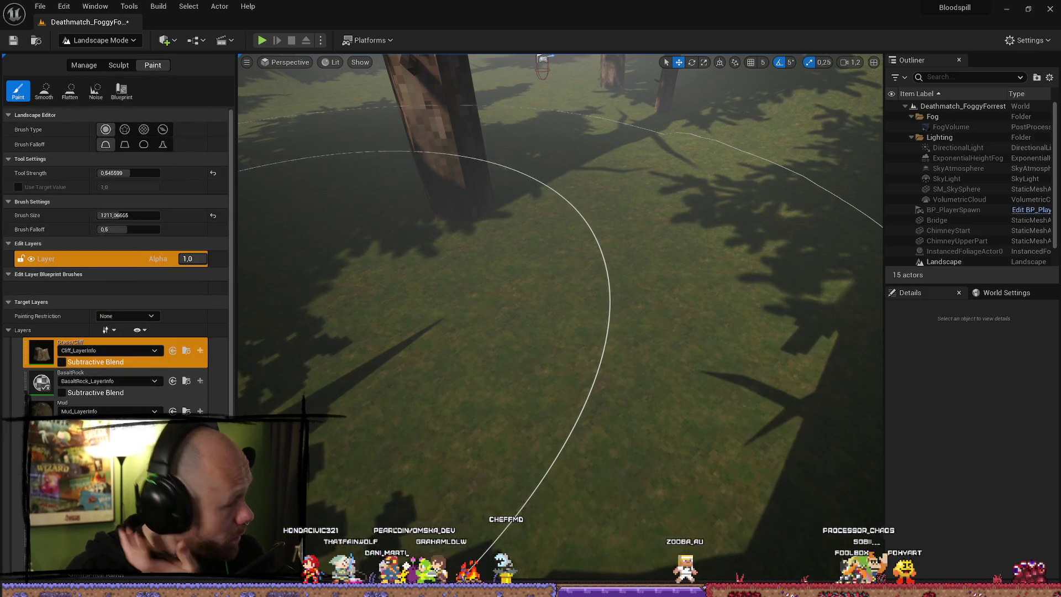
{"action": "mouse_move", "coordinate": [521, 301]}
{"action": "left_mouse_down"}
{"action": "mouse_move", "coordinate": [536, 375]}
{"action": "mouse_move", "coordinate": [607, 344]}
{"action": "mouse_move", "coordinate": [592, 343]}
{"action": "left_mouse_up"}
{"action": "left_click_drag", "start_coordinate": [129, 215], "coordinate": [89, 215]}
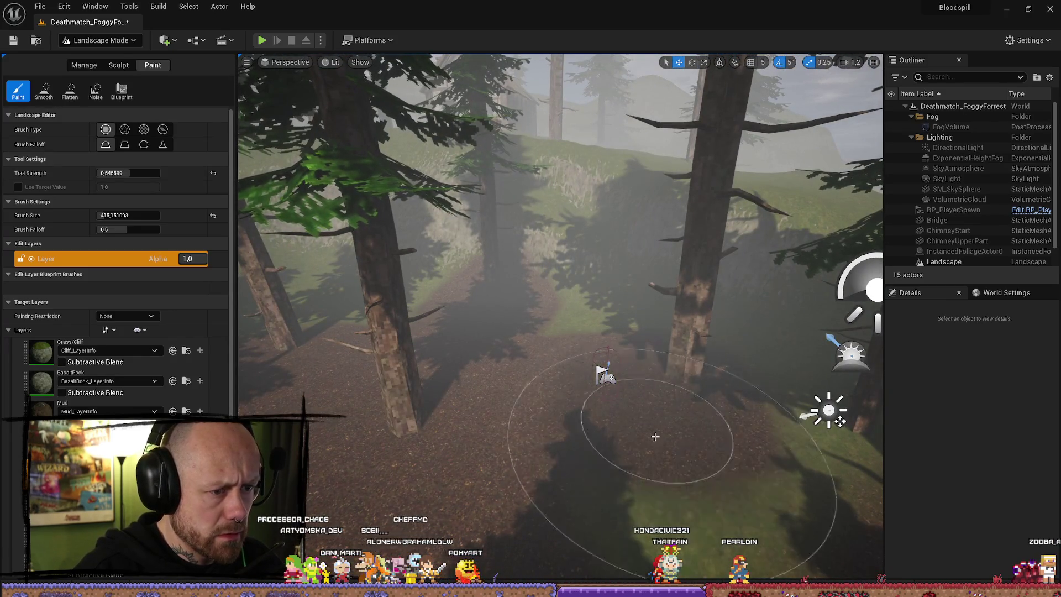
{"action": "key", "text": "w"}
{"action": "key", "text": "w"}
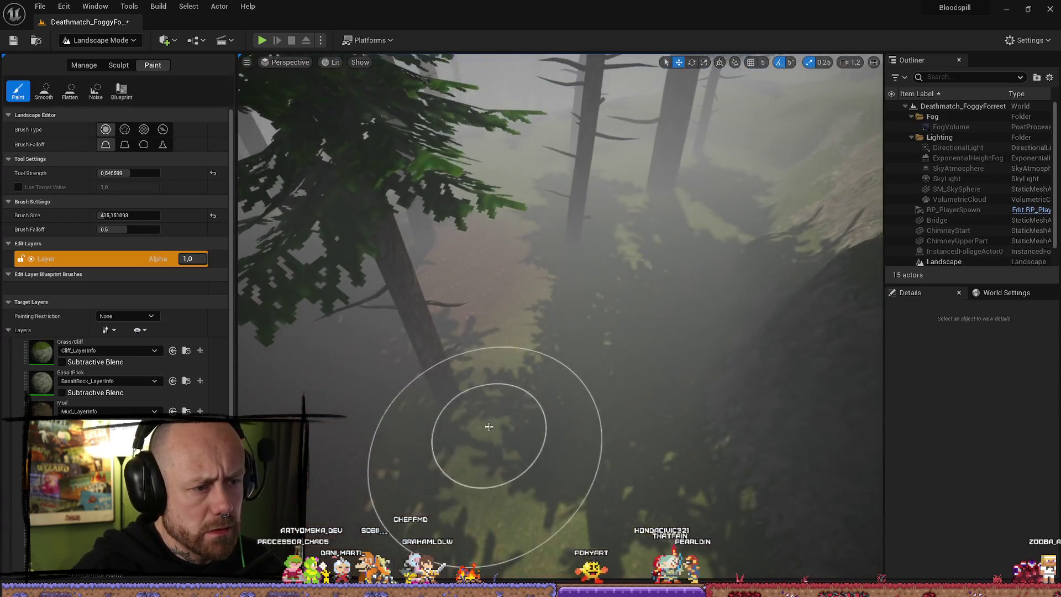
{"action": "key", "text": "w"}
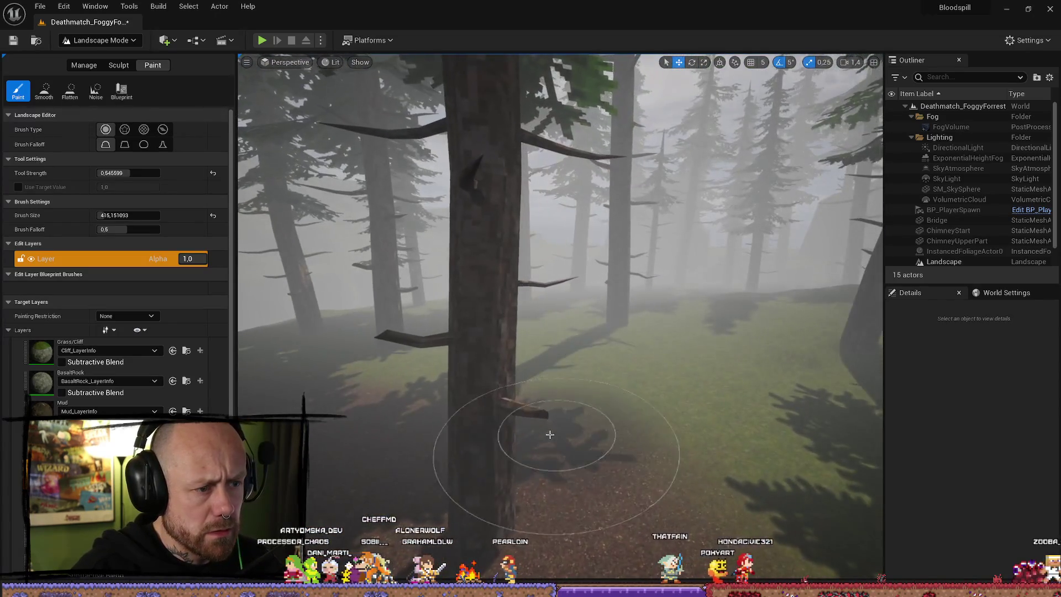
{"action": "key", "text": "w"}
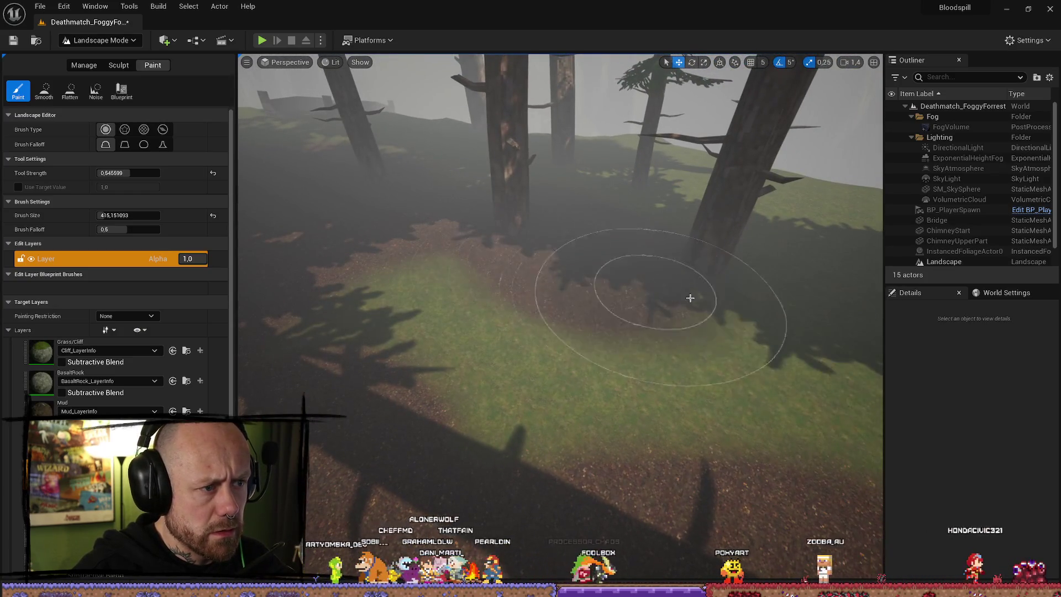
{"action": "key", "text": "w"}
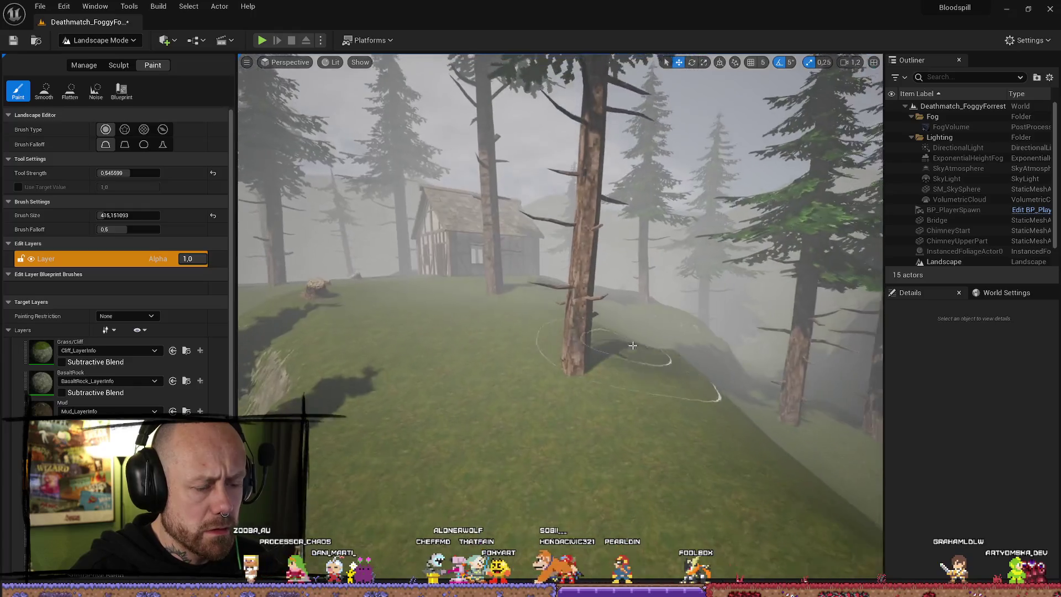
Step: Paint Mud around the tree's base, then paint Grass/Cliff back over part of it
{"action": "left_click", "coordinate": [569, 459]}
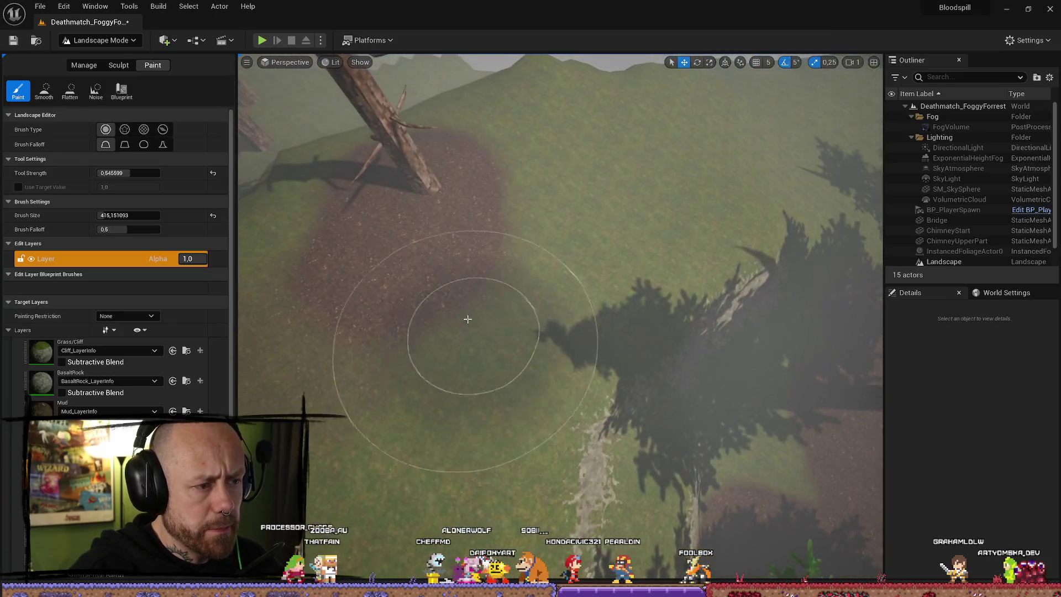
{"action": "mouse_move", "coordinate": [468, 319]}
{"action": "left_mouse_down"}
{"action": "mouse_move", "coordinate": [260, 244]}
{"action": "mouse_move", "coordinate": [327, 351]}
{"action": "mouse_move", "coordinate": [396, 363]}
{"action": "left_mouse_up"}
{"action": "left_click", "coordinate": [83, 354]}
{"action": "mouse_move", "coordinate": [332, 387]}
{"action": "left_mouse_down"}
{"action": "mouse_move", "coordinate": [473, 355]}
{"action": "mouse_move", "coordinate": [517, 331]}
{"action": "left_mouse_up"}
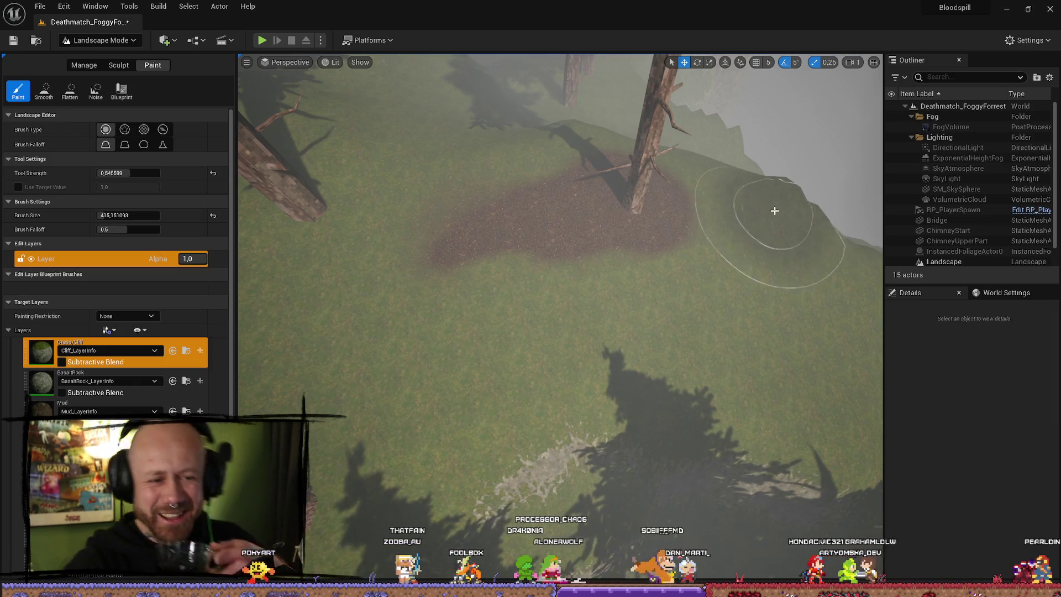
Step: Paint grass over the mud's left edge, look across the painted hill, and open the editor modes list
{"action": "mouse_move", "coordinate": [432, 256]}
{"action": "left_mouse_down"}
{"action": "mouse_move", "coordinate": [422, 296]}
{"action": "mouse_move", "coordinate": [446, 268]}
{"action": "mouse_move", "coordinate": [578, 385]}
{"action": "left_mouse_up"}
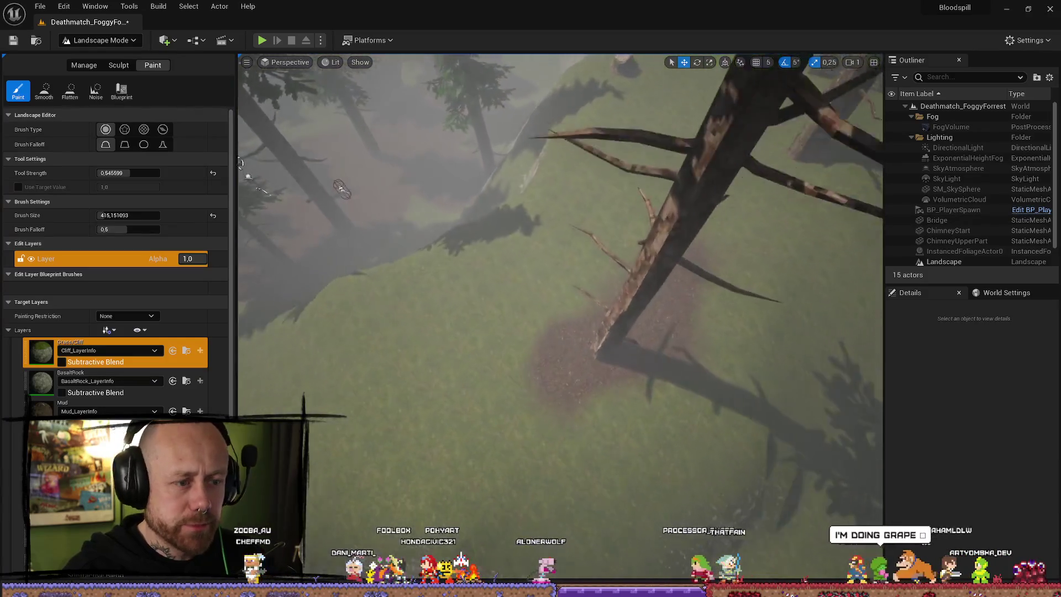
{"action": "scroll", "coordinate": [808, 352], "scroll_direction": "up", "scroll_amount": 2}
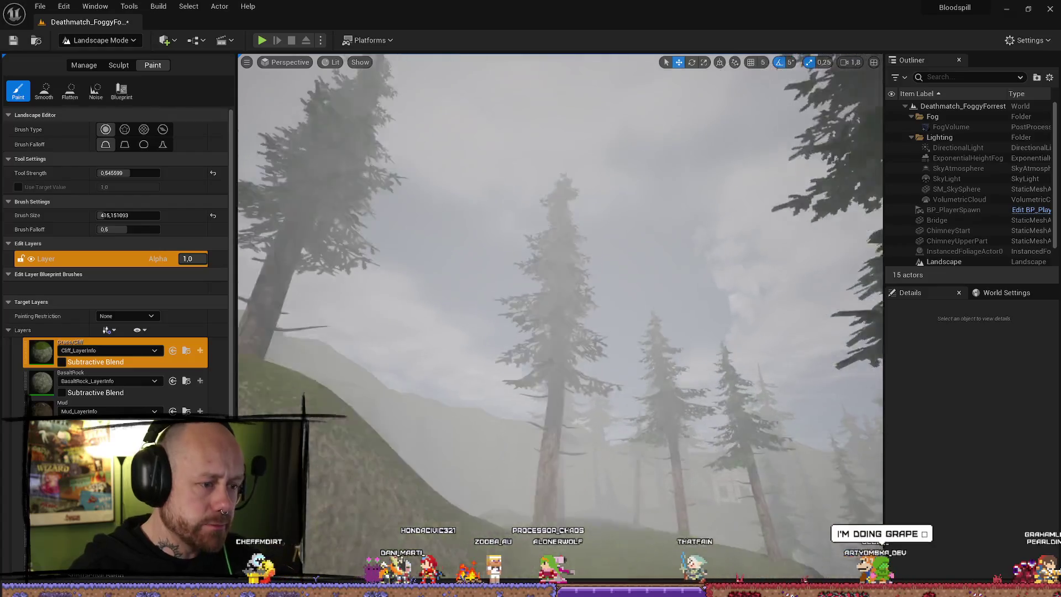
{"action": "scroll", "coordinate": [560, 318], "scroll_direction": "up", "scroll_amount": 1}
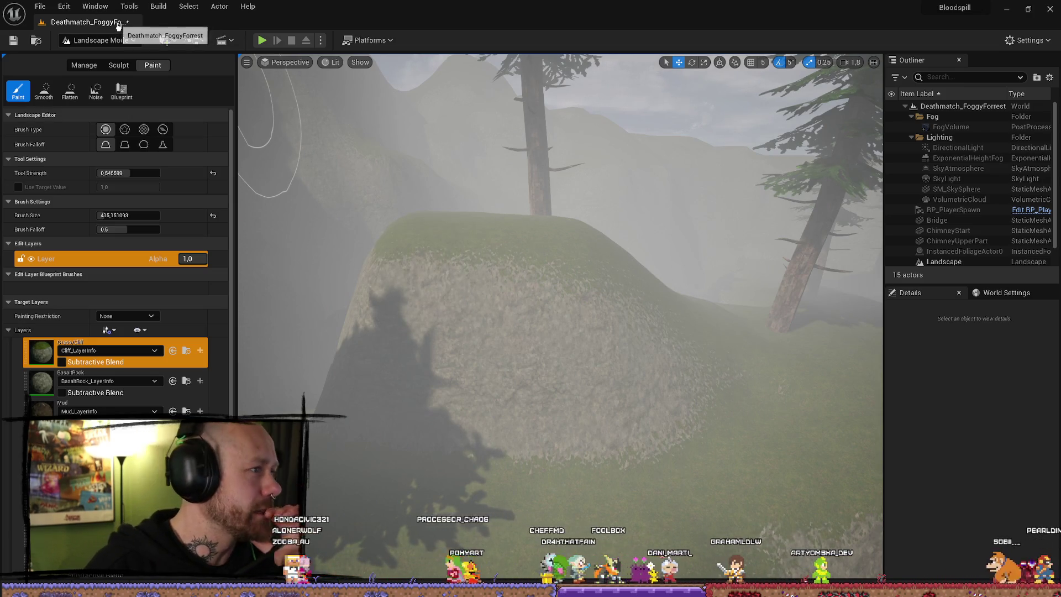
{"action": "left_click_drag", "start_coordinate": [521, 224], "coordinate": [421, 238]}
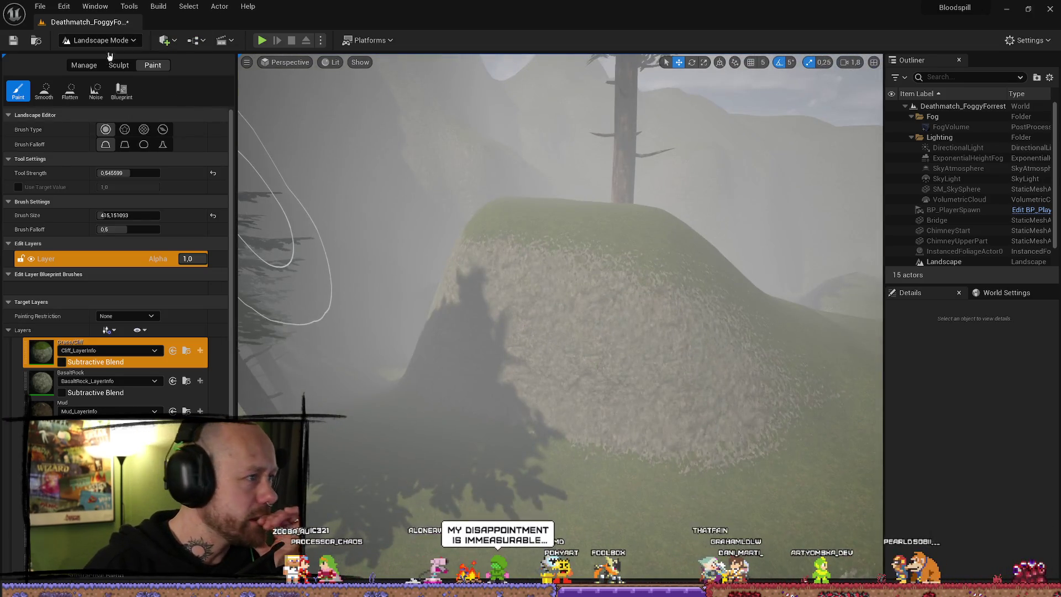
{"action": "left_click", "coordinate": [95, 40]}
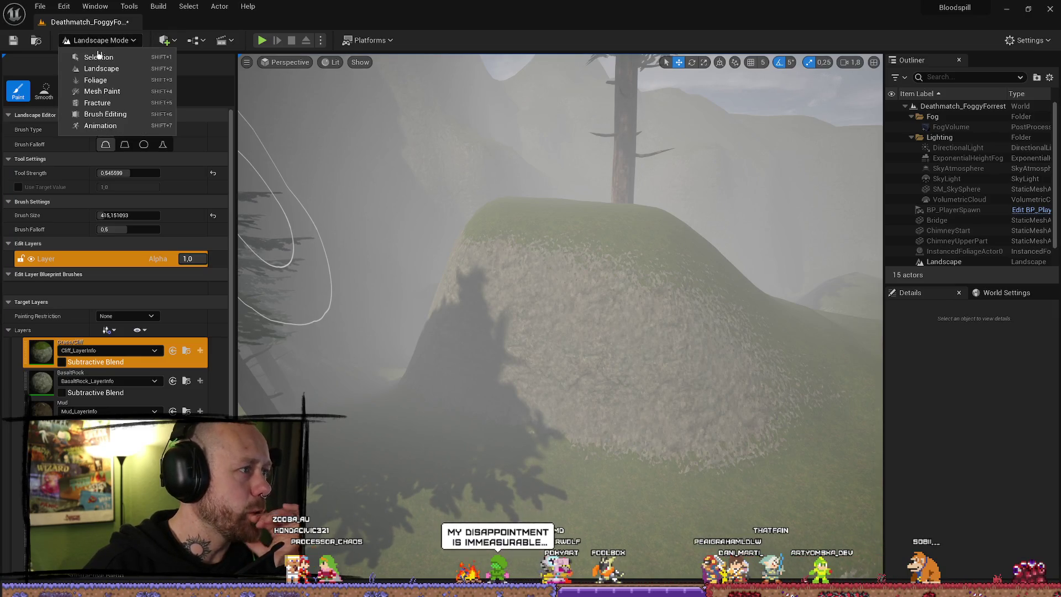
{"action": "left_click", "coordinate": [97, 53]}
{"action": "left_click_drag", "start_coordinate": [552, 284], "coordinate": [552, 284]}
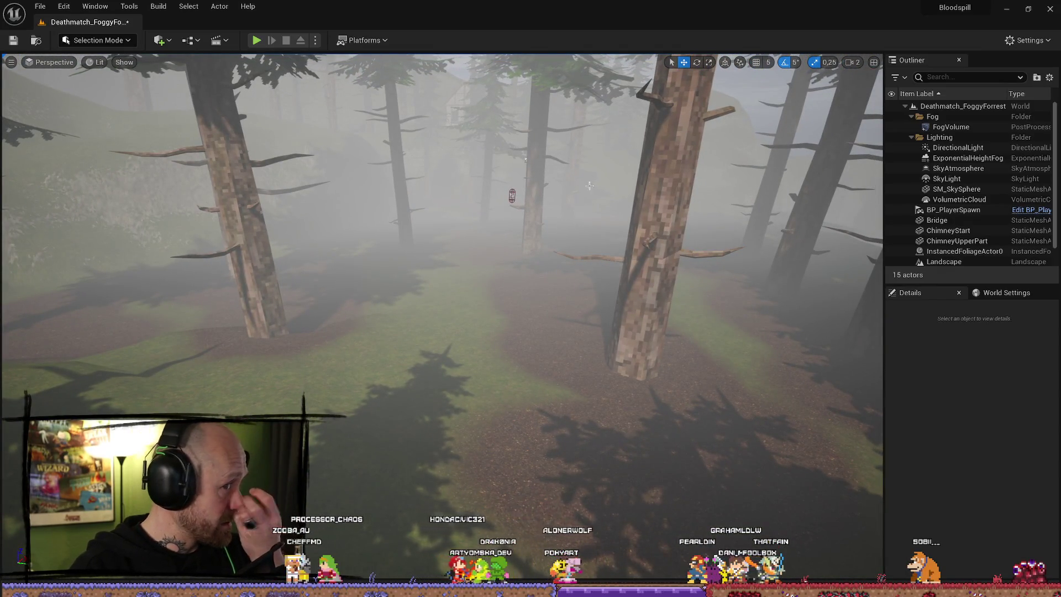
{"action": "left_click_drag", "start_coordinate": [520, 343], "coordinate": [512, 344]}
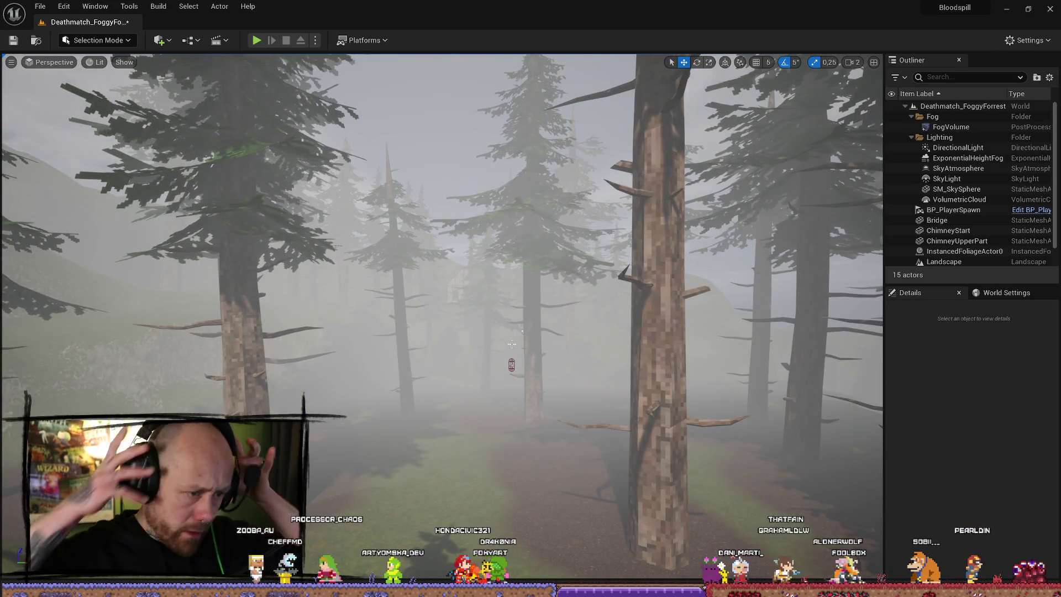
{"action": "left_click_drag", "start_coordinate": [512, 344], "coordinate": [478, 356]}
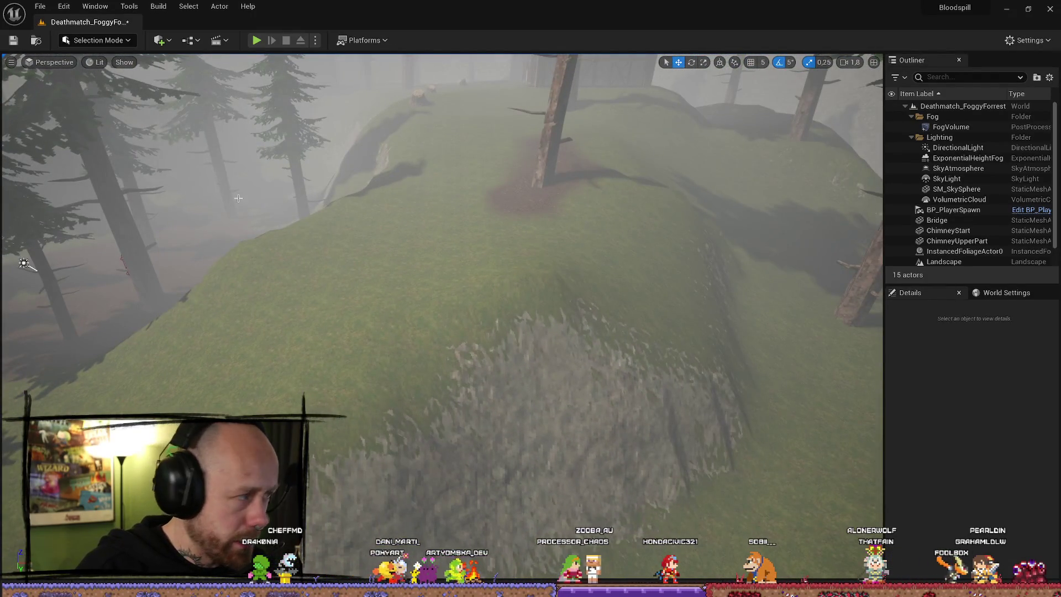
{"action": "left_click", "coordinate": [95, 40]}
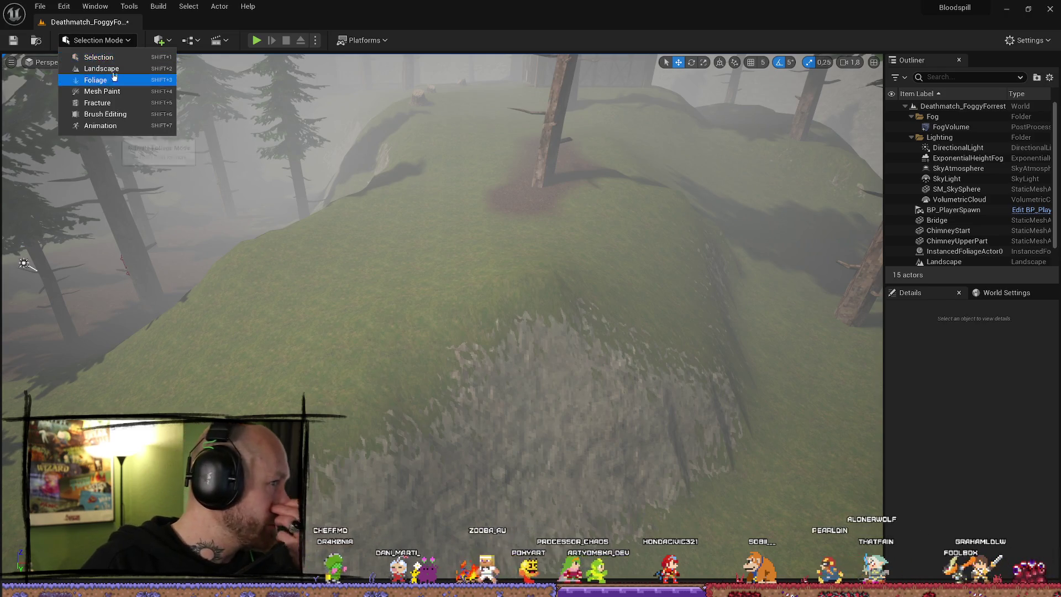
{"action": "left_click", "coordinate": [120, 72]}
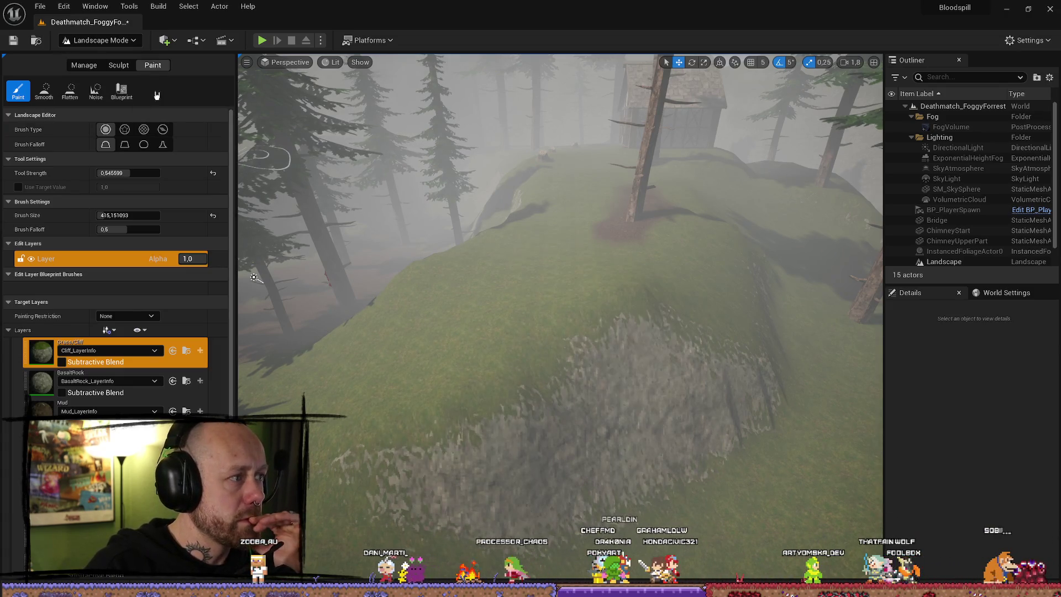
{"action": "left_click", "coordinate": [119, 66]}
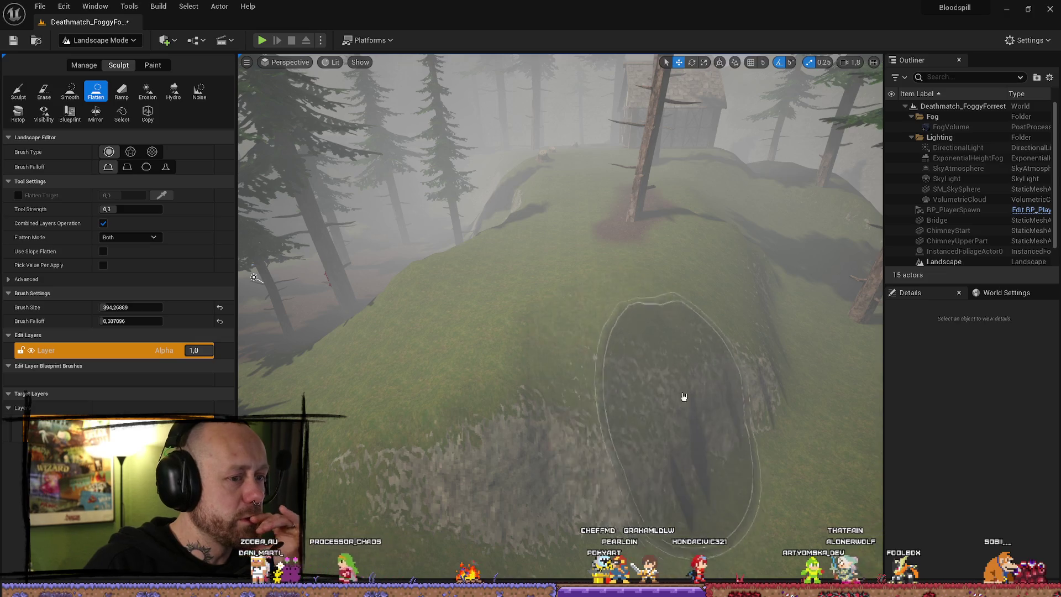
Step: Frame the tree and house up close and start flattening the ground near the tree base
{"action": "left_click_drag", "start_coordinate": [621, 330], "coordinate": [648, 385]}
{"action": "scroll", "coordinate": [648, 385], "scroll_direction": "down", "scroll_amount": 5}
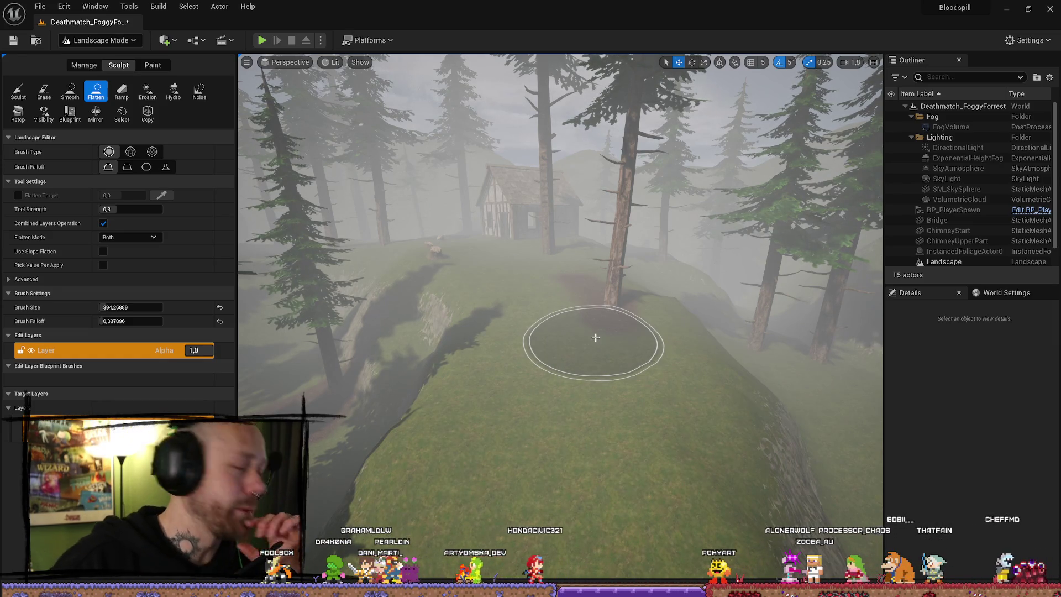
{"action": "mouse_move", "coordinate": [675, 296]}
{"action": "left_mouse_down"}
{"action": "mouse_move", "coordinate": [580, 308]}
{"action": "mouse_move", "coordinate": [533, 280]}
{"action": "mouse_move", "coordinate": [516, 255]}
{"action": "left_mouse_up"}
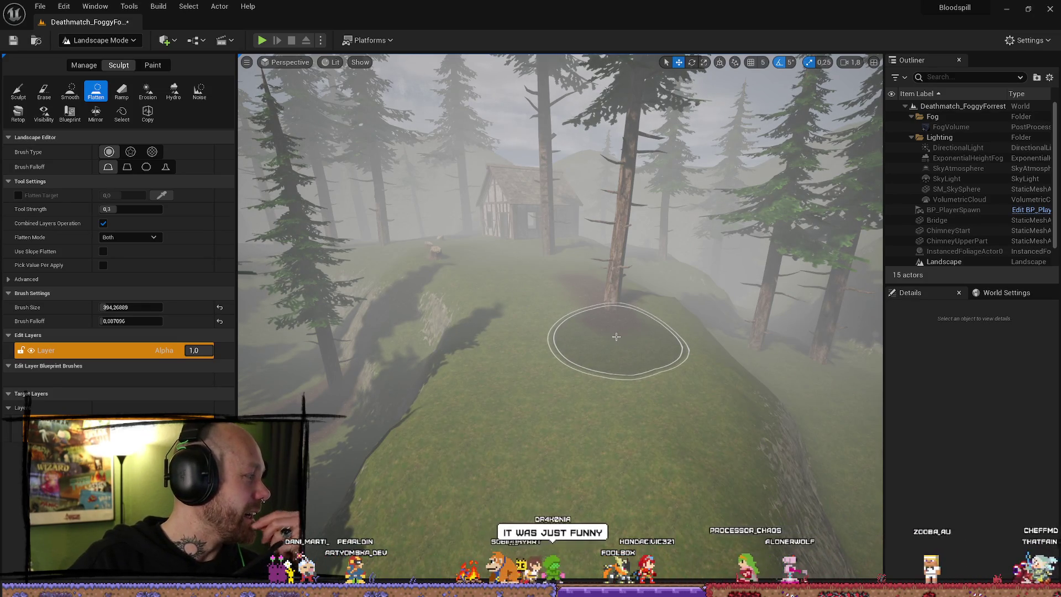
Step: Level a round patch of the hilltop beside the tree, then fly down into the forested valley
{"action": "mouse_move", "coordinate": [592, 336]}
{"action": "left_mouse_down"}
{"action": "mouse_move", "coordinate": [586, 356]}
{"action": "mouse_move", "coordinate": [604, 343]}
{"action": "mouse_move", "coordinate": [597, 379]}
{"action": "left_mouse_up"}
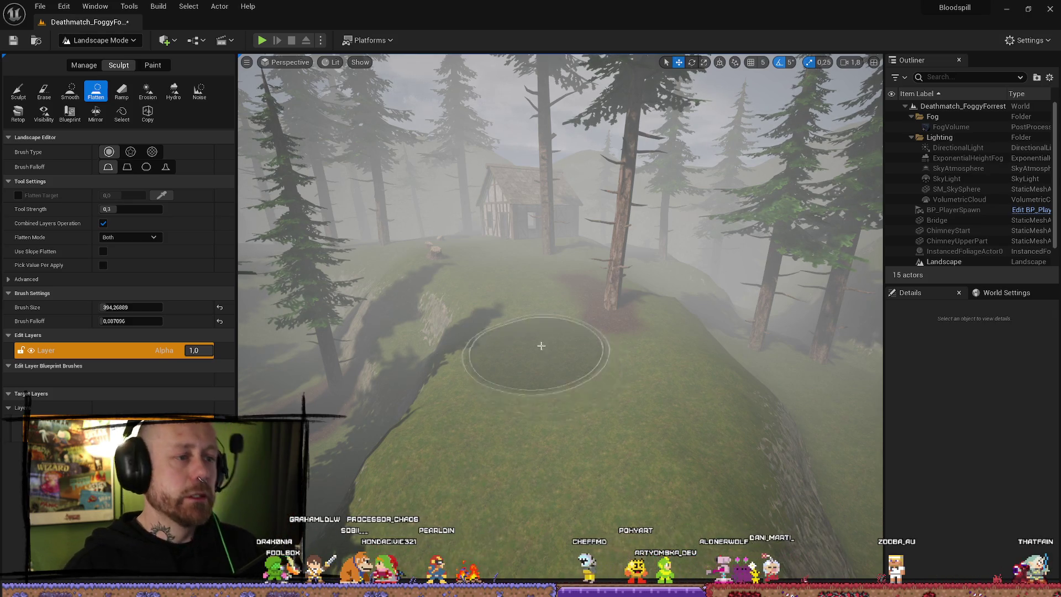
{"action": "right_click", "coordinate": [550, 364]}
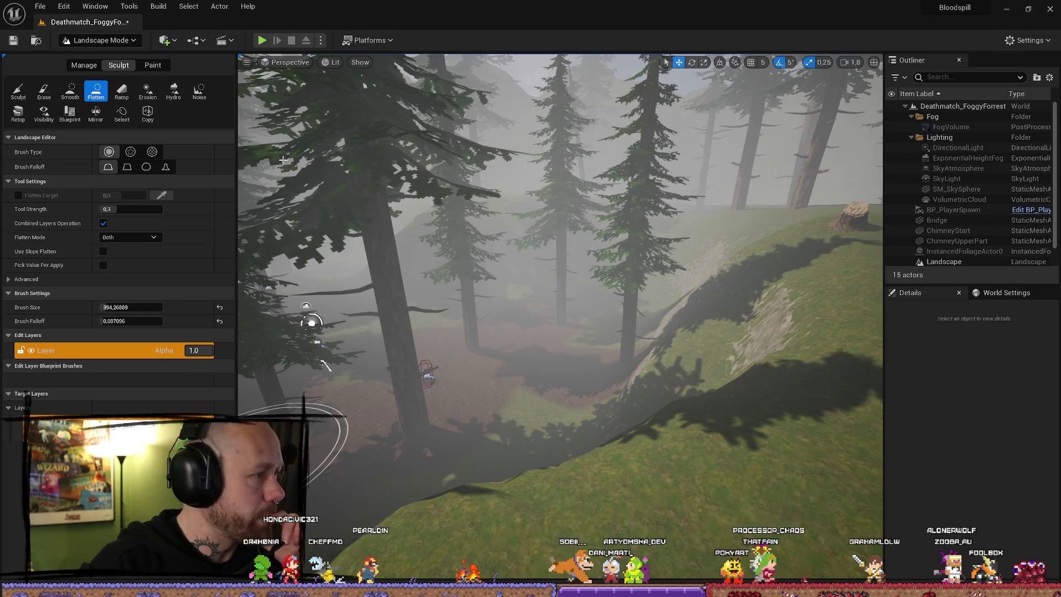
Step: Switch to Selection Mode and fly through the forest, adjusting camera speed with the scroll wheel
{"action": "left_click", "coordinate": [99, 40]}
{"action": "left_click", "coordinate": [83, 55]}
{"action": "mouse_move", "coordinate": [437, 198]}
{"action": "left_mouse_down"}
{"action": "mouse_move", "coordinate": [593, 342]}
{"action": "mouse_move", "coordinate": [583, 386]}
{"action": "mouse_move", "coordinate": [391, 287]}
{"action": "mouse_move", "coordinate": [354, 283]}
{"action": "mouse_move", "coordinate": [404, 286]}
{"action": "left_mouse_up"}
{"action": "scroll", "coordinate": [391, 287], "scroll_direction": "down", "scroll_amount": 2}
{"action": "scroll", "coordinate": [365, 288], "scroll_direction": "down", "scroll_amount": 1}
{"action": "scroll", "coordinate": [373, 286], "scroll_direction": "up", "scroll_amount": 1}
{"action": "scroll", "coordinate": [384, 285], "scroll_direction": "down", "scroll_amount": 1}
{"action": "scroll", "coordinate": [395, 286], "scroll_direction": "up", "scroll_amount": 2}
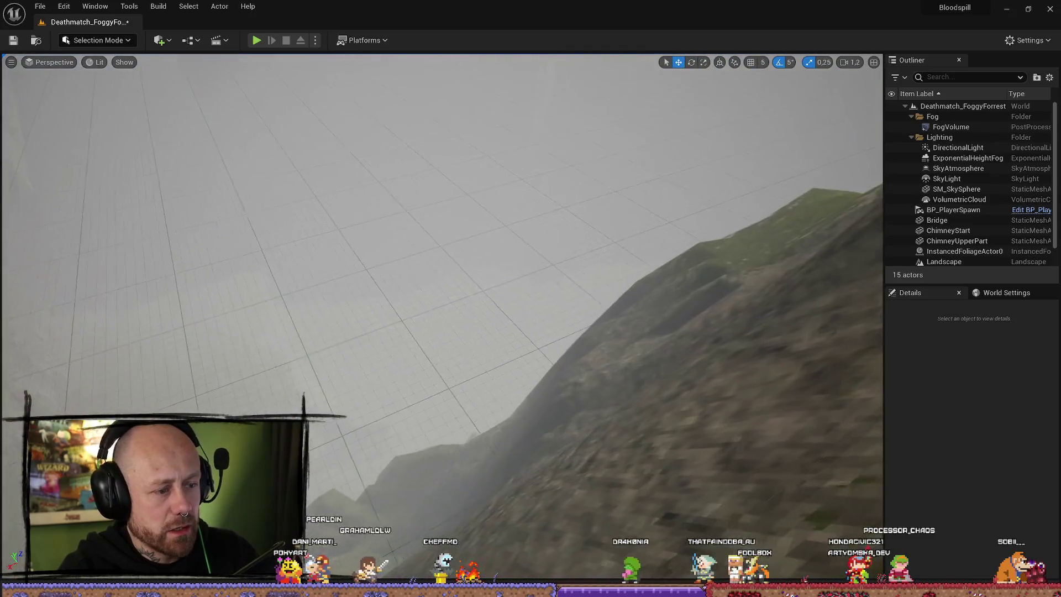
Step: Fly from the cliff into the foggy pine forest, turn toward the house, and start a playtest
{"action": "left_click_drag", "start_coordinate": [404, 285], "coordinate": [434, 286]}
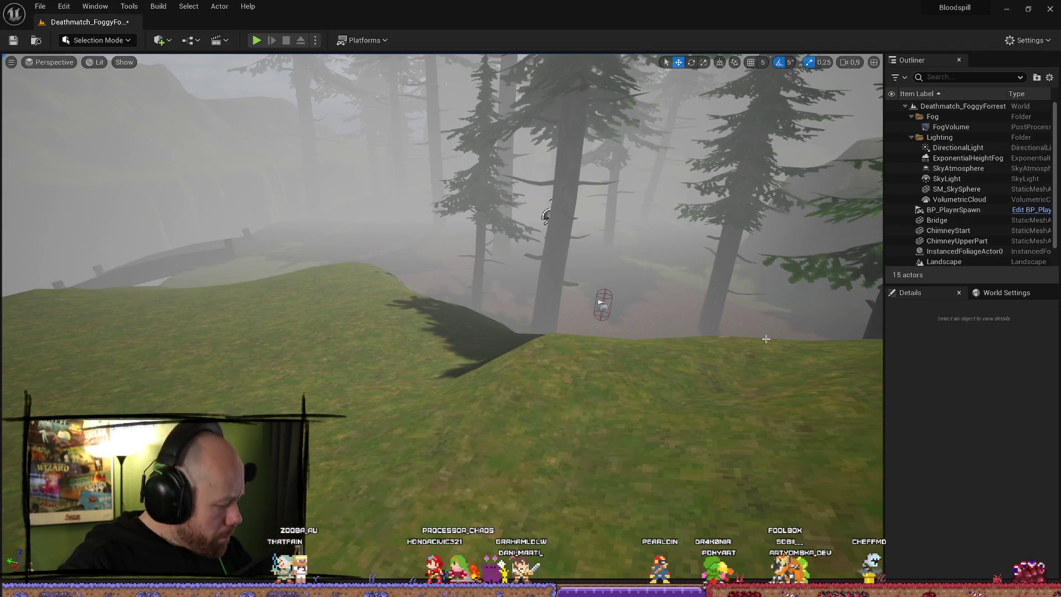
{"action": "mouse_move", "coordinate": [751, 340]}
{"action": "left_mouse_down"}
{"action": "mouse_move", "coordinate": [514, 366]}
{"action": "mouse_move", "coordinate": [686, 315]}
{"action": "left_mouse_up"}
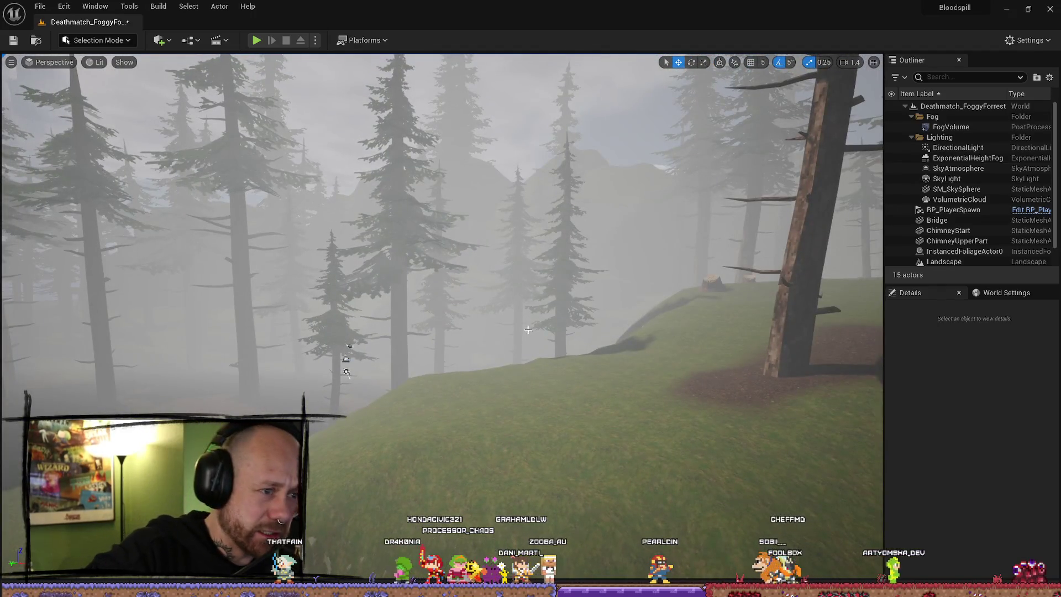
{"action": "left_click_drag", "start_coordinate": [532, 439], "coordinate": [532, 440]}
{"action": "scroll", "coordinate": [532, 439], "scroll_direction": "up", "scroll_amount": 3}
{"action": "left_click", "coordinate": [257, 40]}
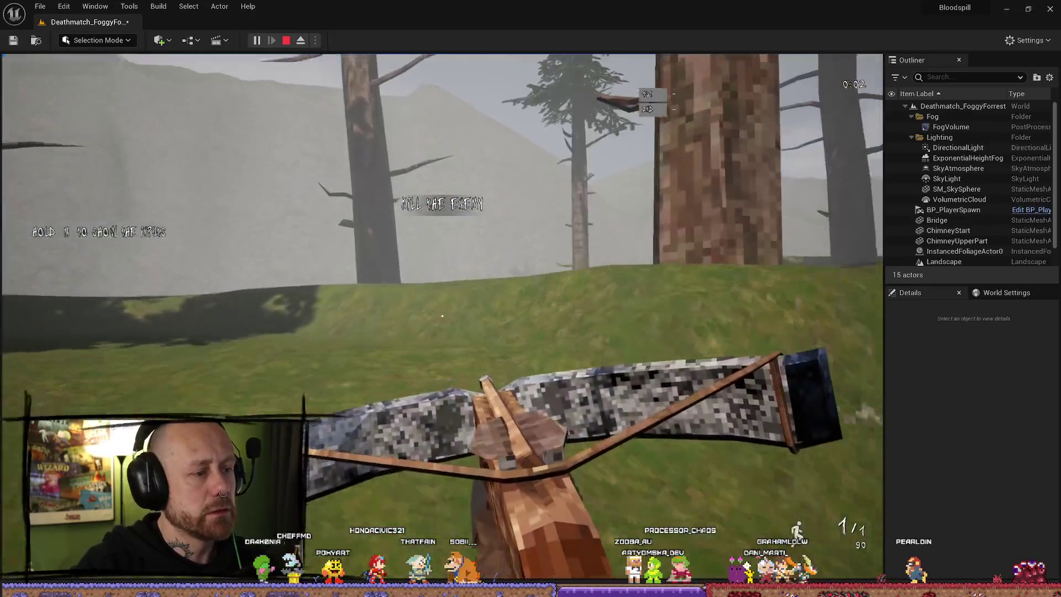
Step: Walk the player forward with W up to the house
{"action": "key", "text": "w"}
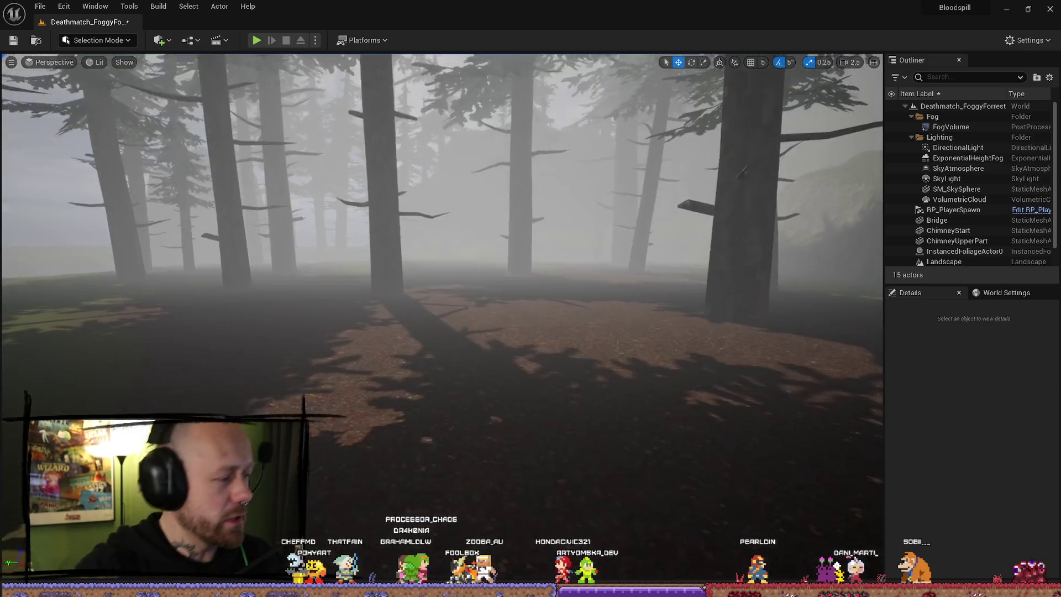
{"action": "left_click_drag", "start_coordinate": [442, 351], "coordinate": [442, 351]}
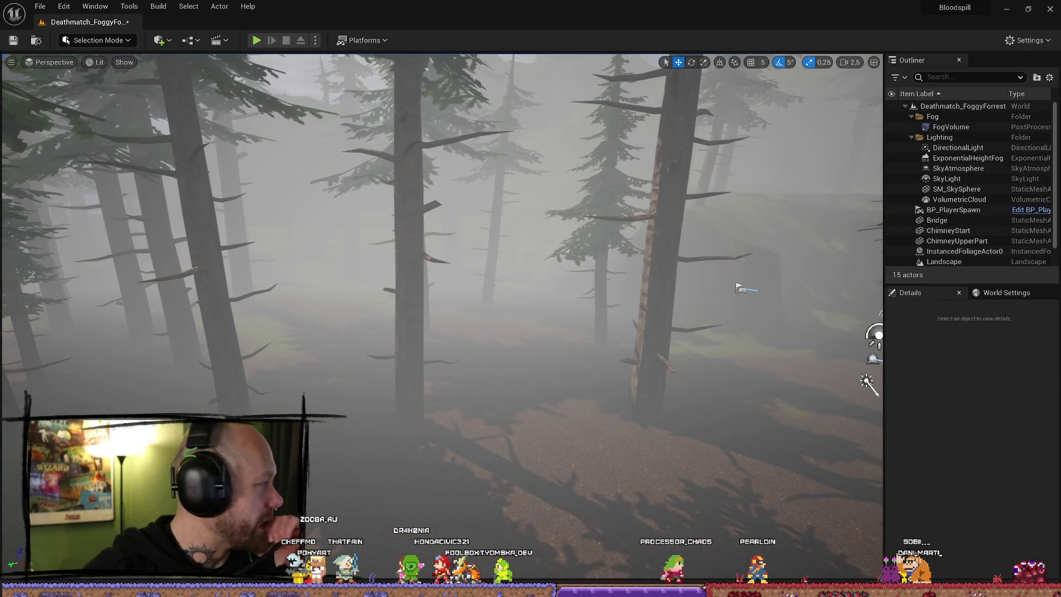